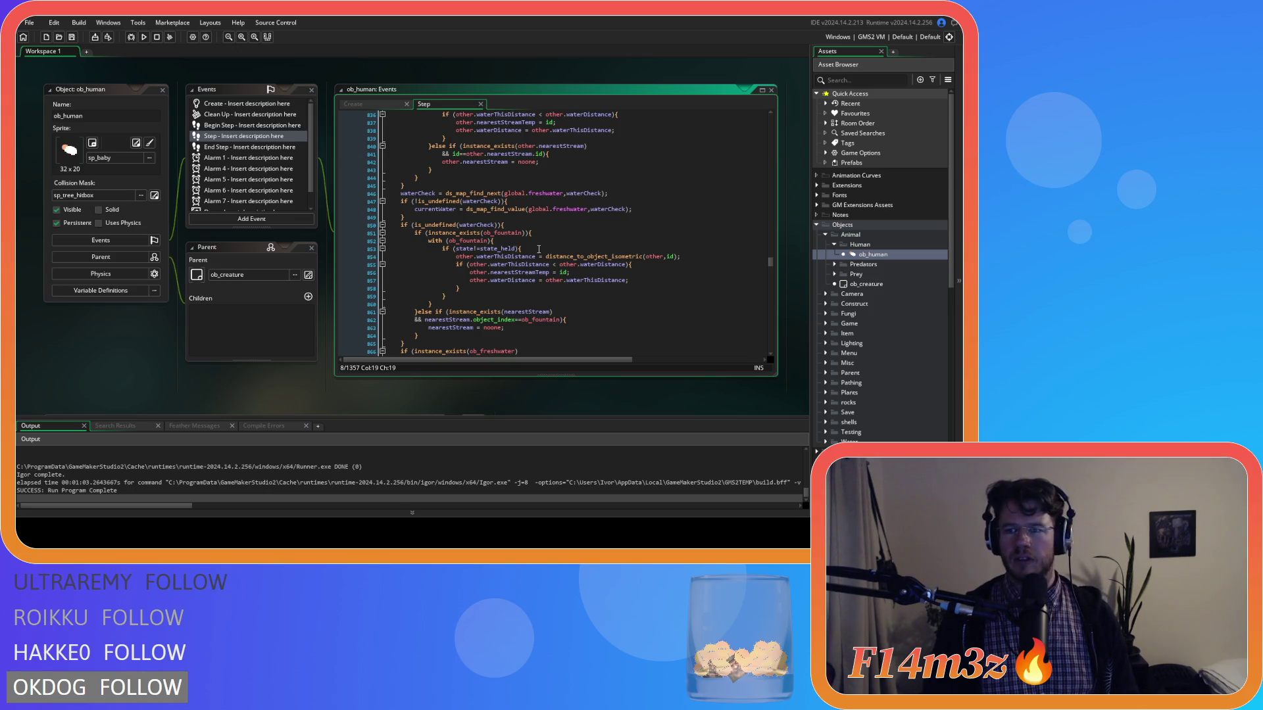
# Step: Place the caret at the end of line 904 in ob_human's Step code
pyautogui.scroll(-8, 539, 249)
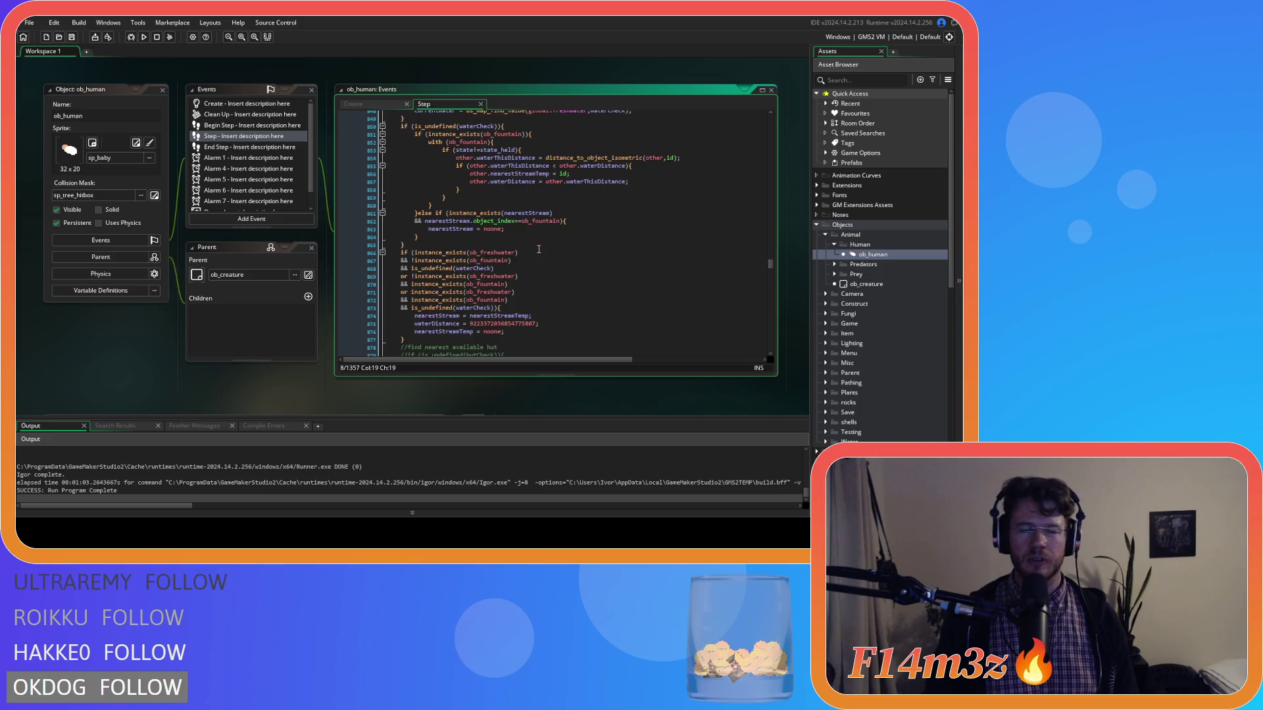
pyautogui.scroll(-7, 538, 250)
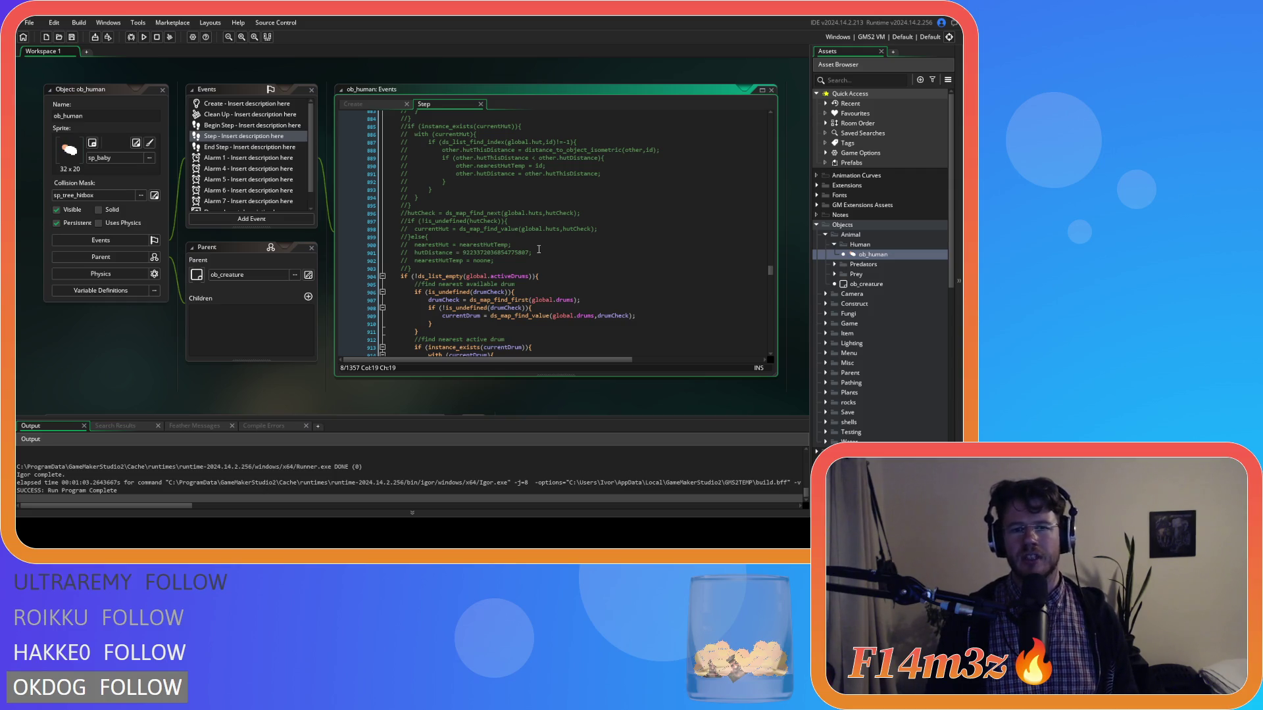
pyautogui.click(580, 279)
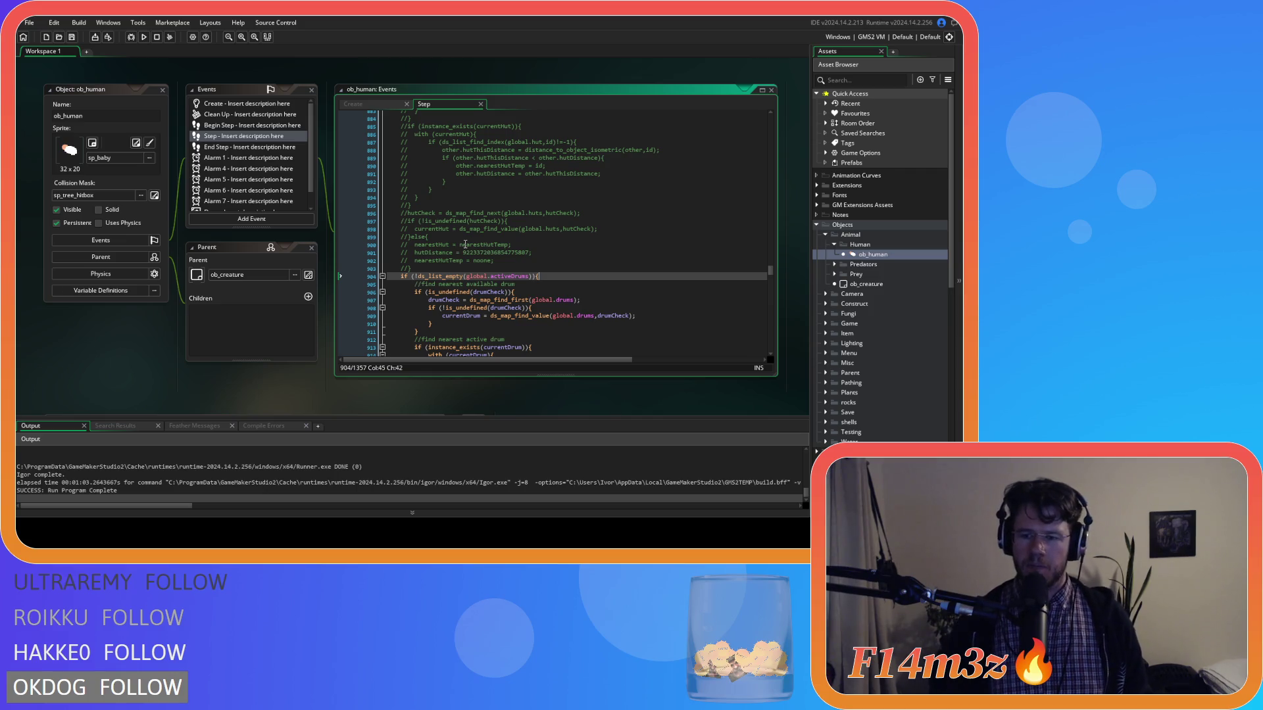
# Step: Scroll the Asset Browser down to Scripts and expand the Interrupts group
pyautogui.scroll(-6, 850, 393)
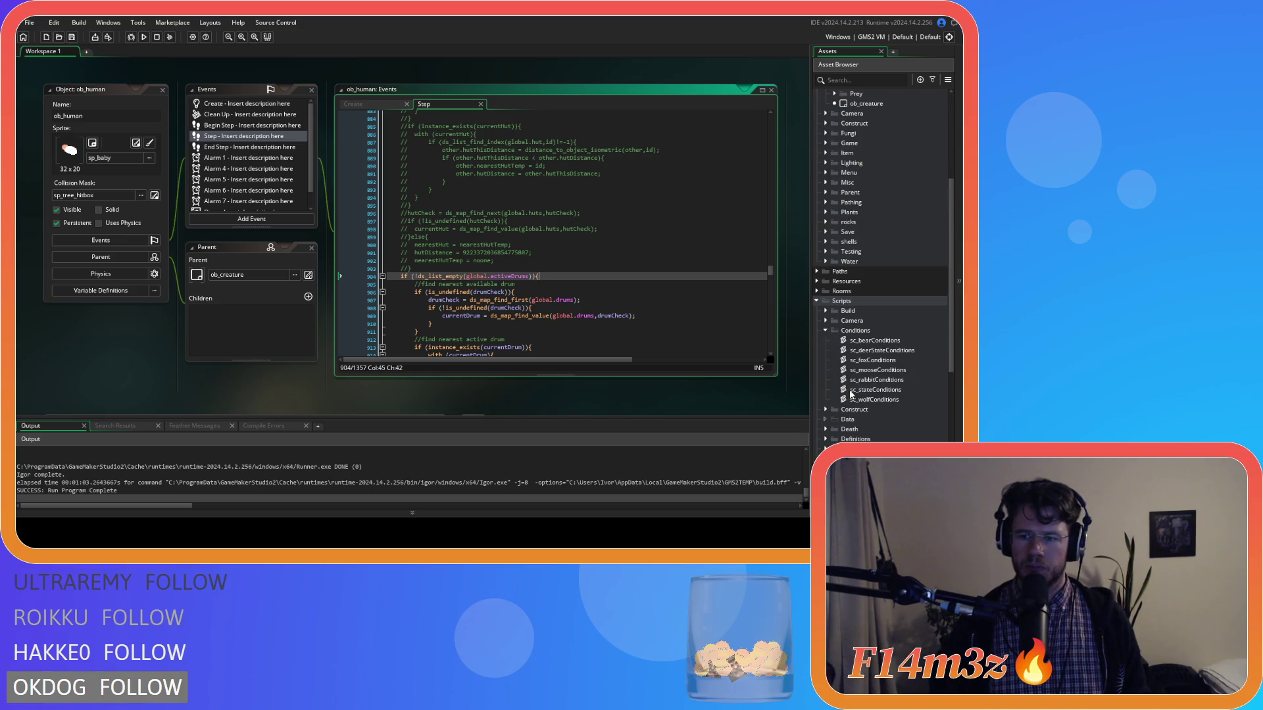
pyautogui.scroll(-8, 851, 393)
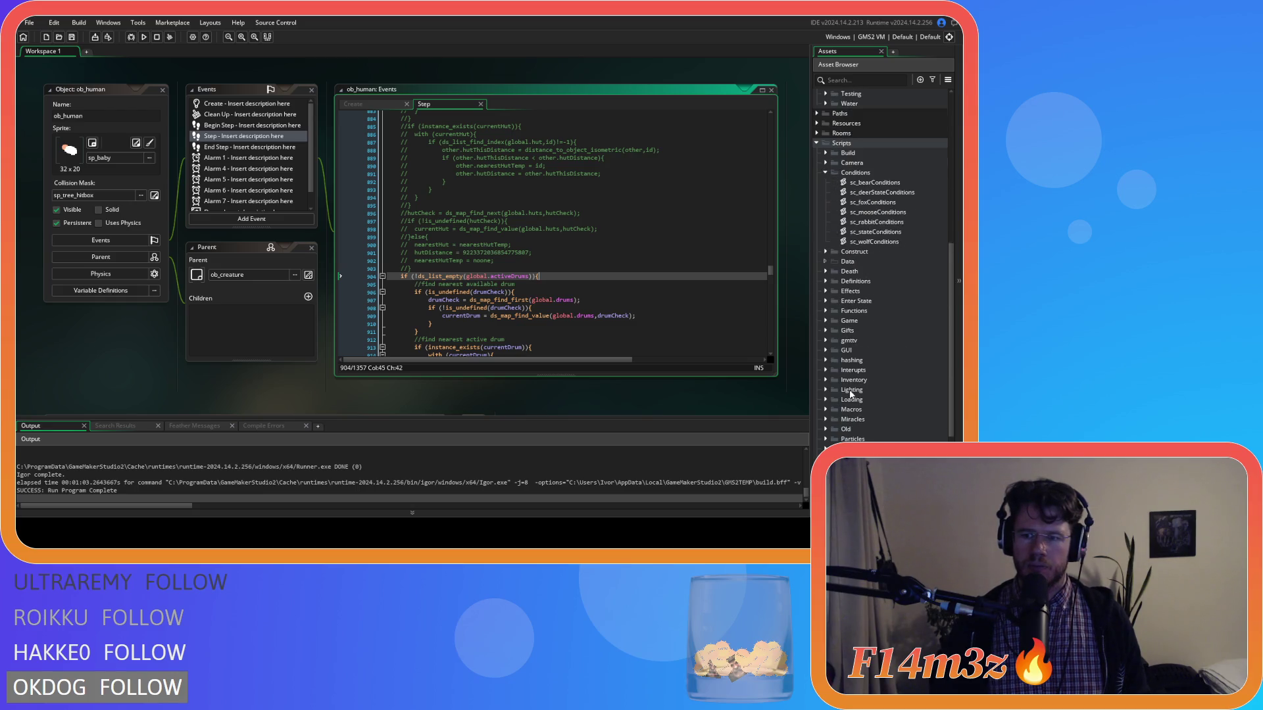
pyautogui.scroll(5, 851, 393)
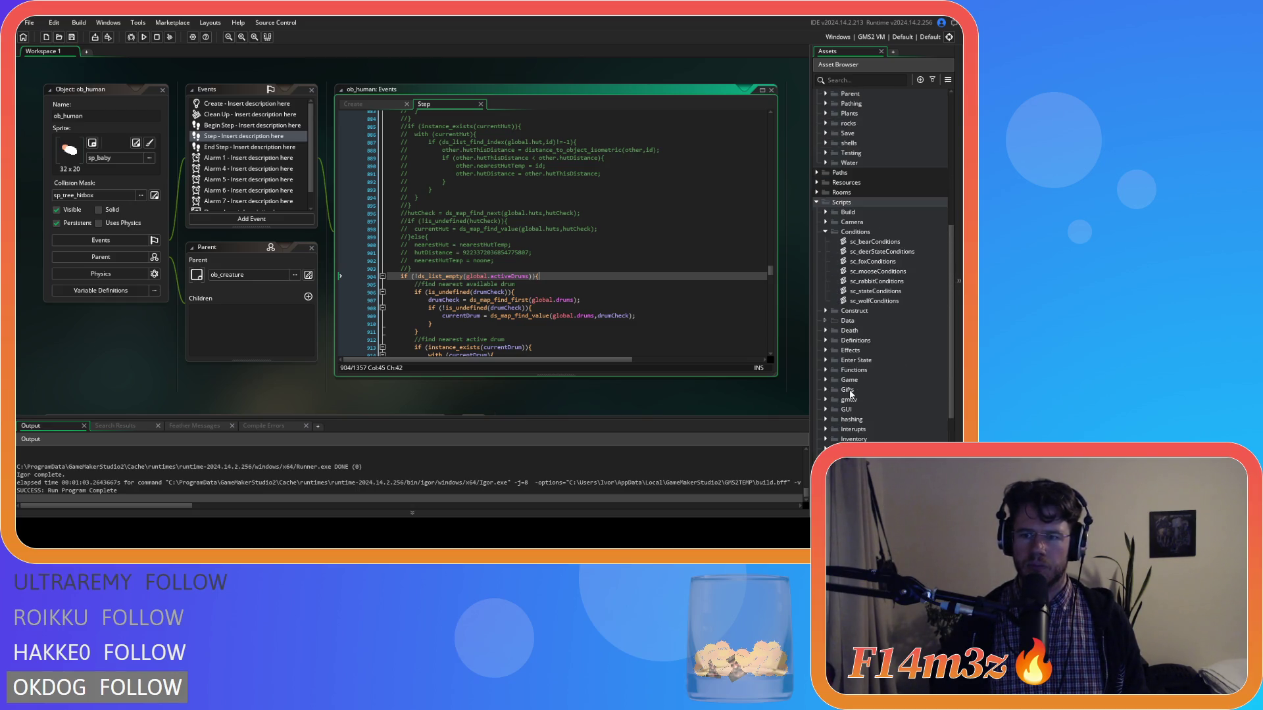
pyautogui.scroll(-2, 851, 394)
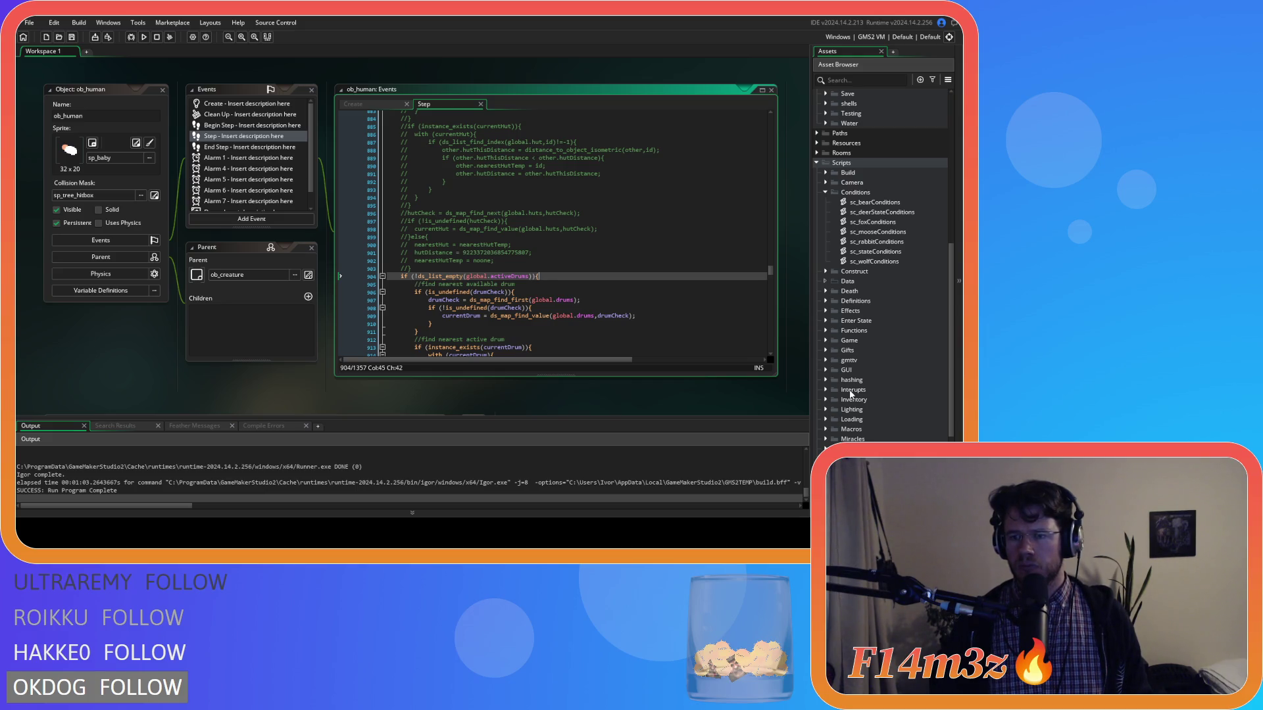
pyautogui.scroll(-3, 852, 393)
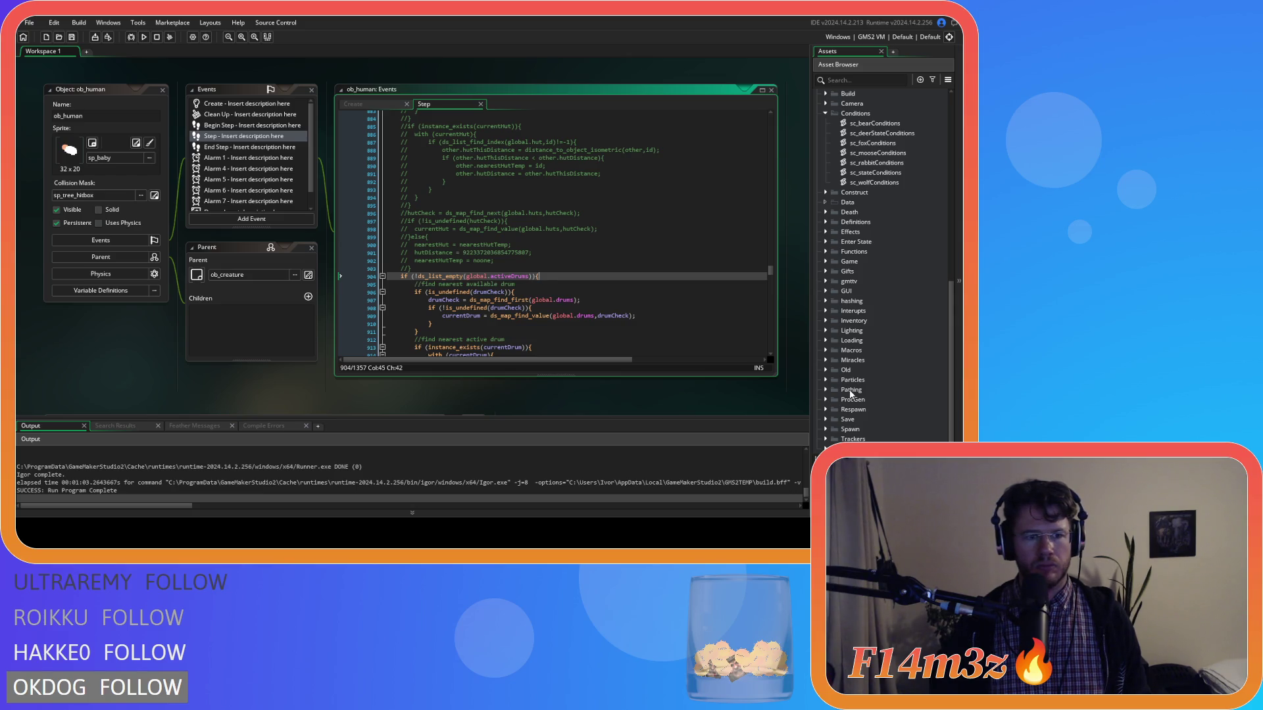
pyautogui.click(828, 311)
# Step: Open the sc_fireInterupt script and select the empty-fire-list check on line 7
pyautogui.click(891, 353)
pyautogui.doubleClick(891, 353)
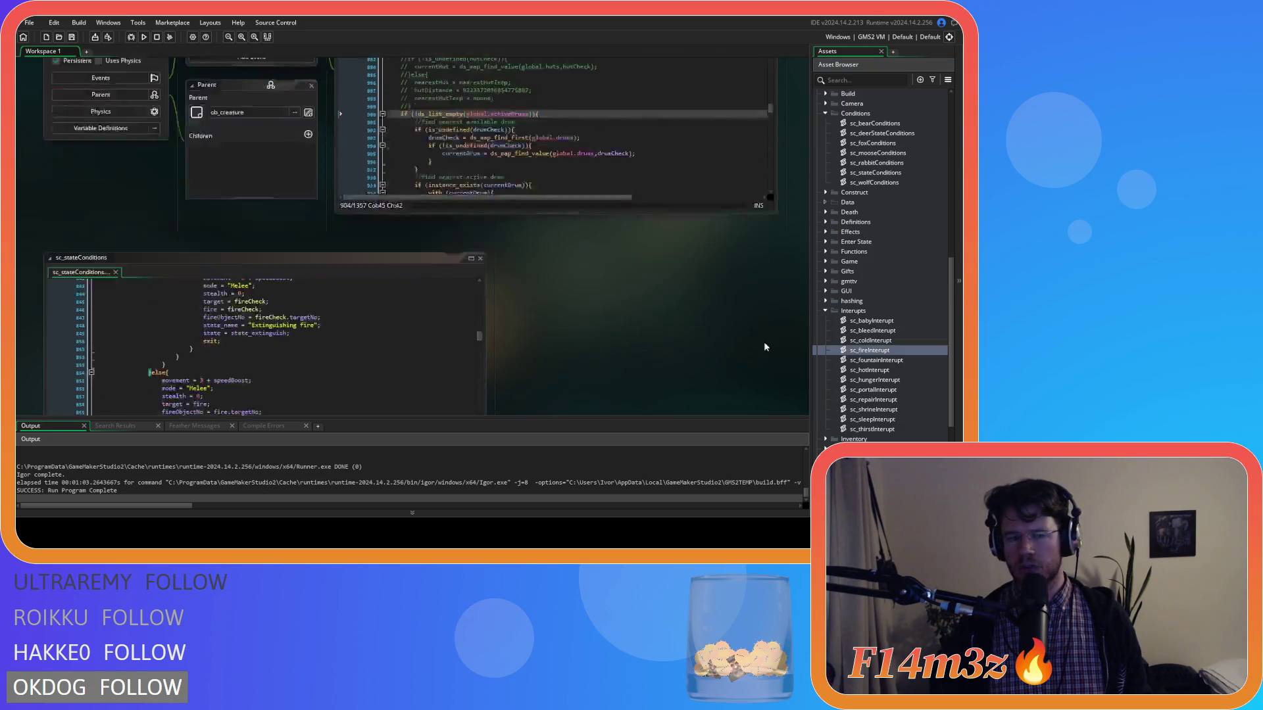
pyautogui.moveTo(129, 162); pyautogui.dragTo(230, 160)
# Step: Try adding a ds_map_empty line after line 7, then delete it again
pyautogui.press('Right')
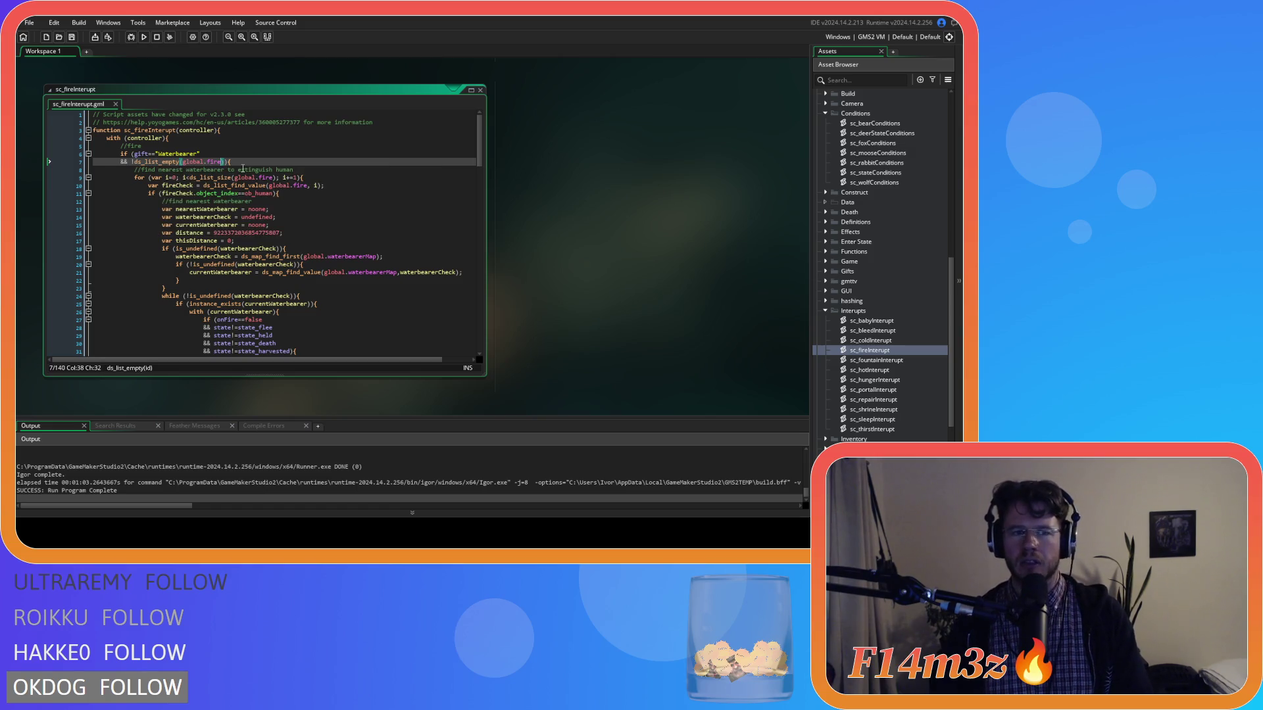
pyautogui.press('Return')
pyautogui.write('ds_lmap')
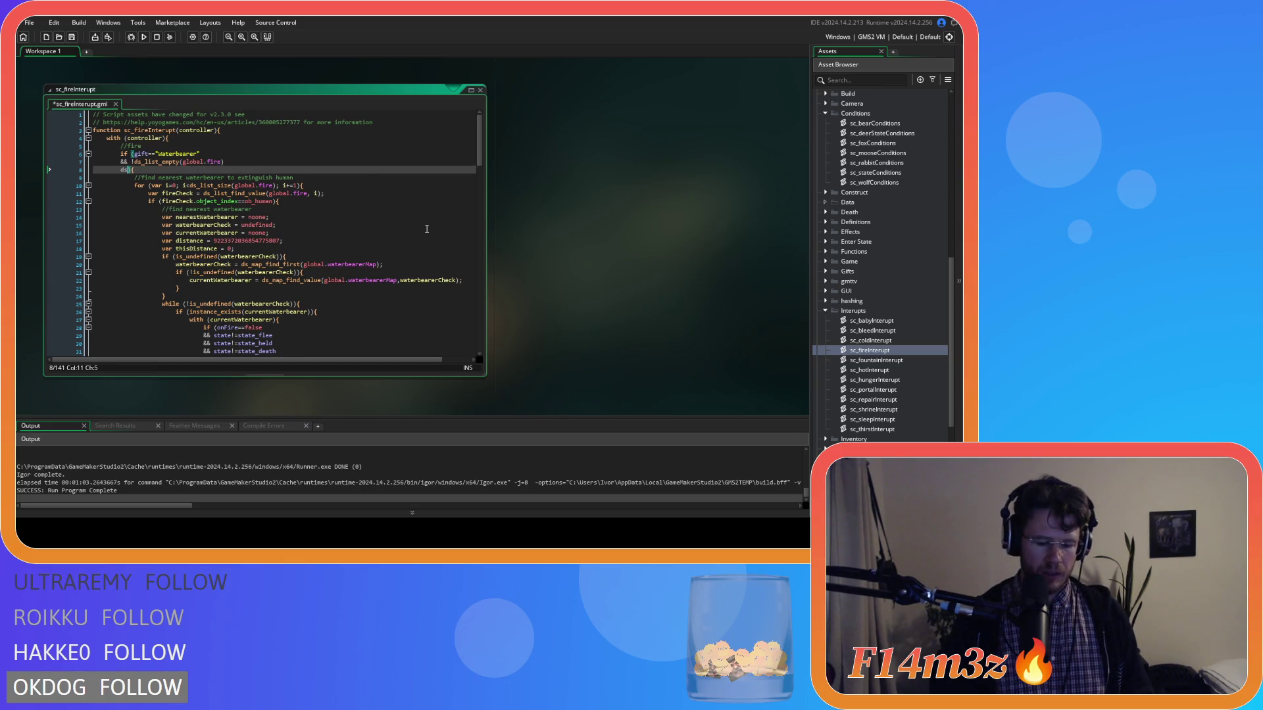
pyautogui.press('BackSpace')
pyautogui.press('BackSpace')
pyautogui.press('BackSpace')
pyautogui.write('map')
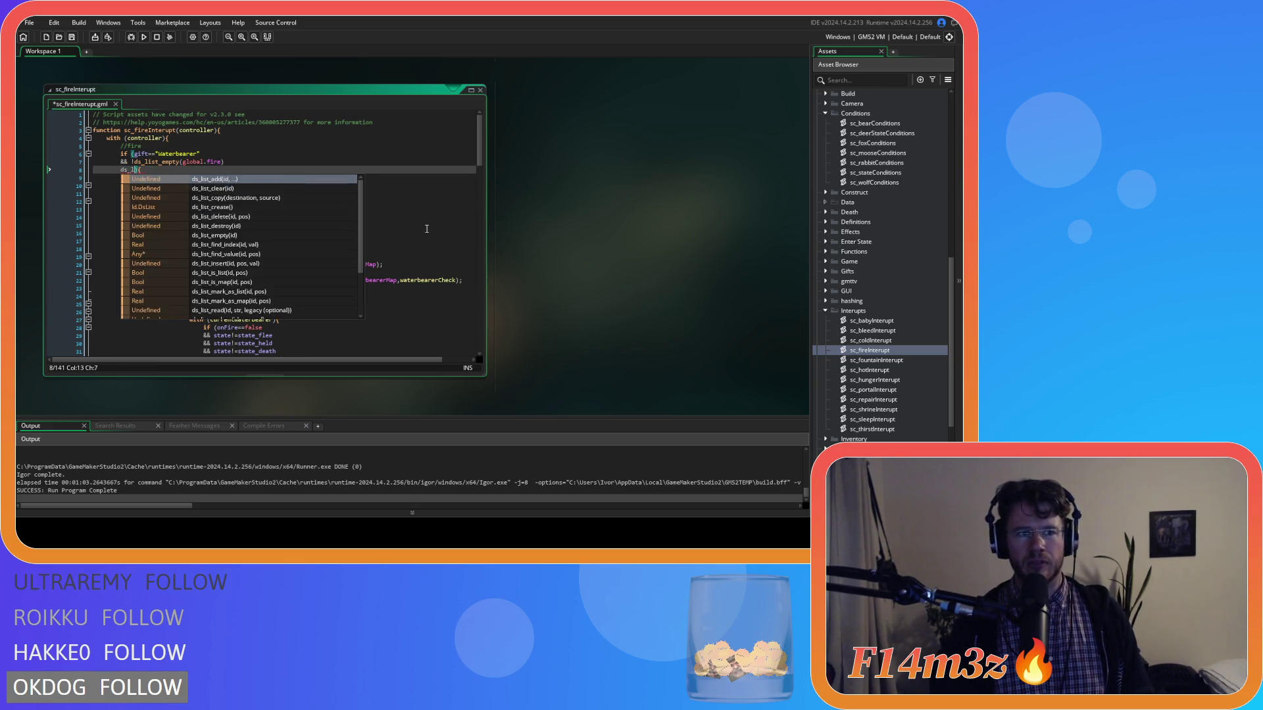
pyautogui.press('Down')
pyautogui.press('Down')
pyautogui.press('Down')
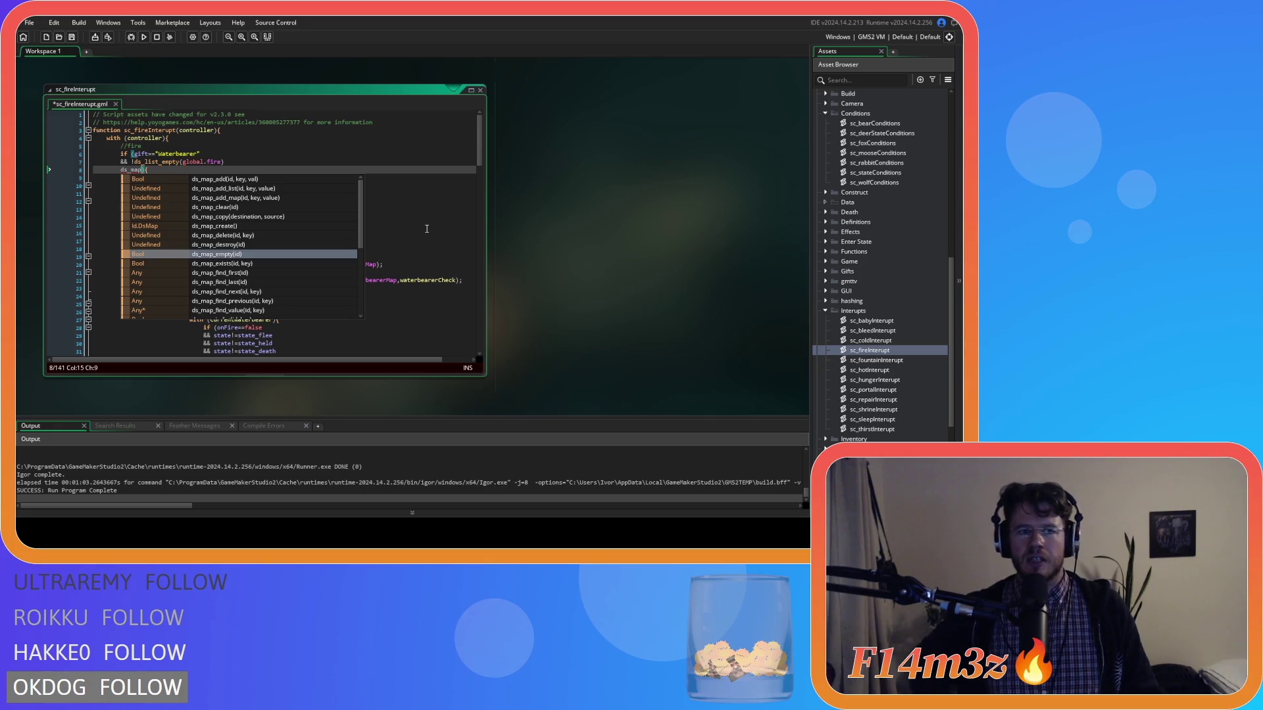
pyautogui.press('BackSpace')
pyautogui.press('BackSpace')
pyautogui.press('BackSpace')
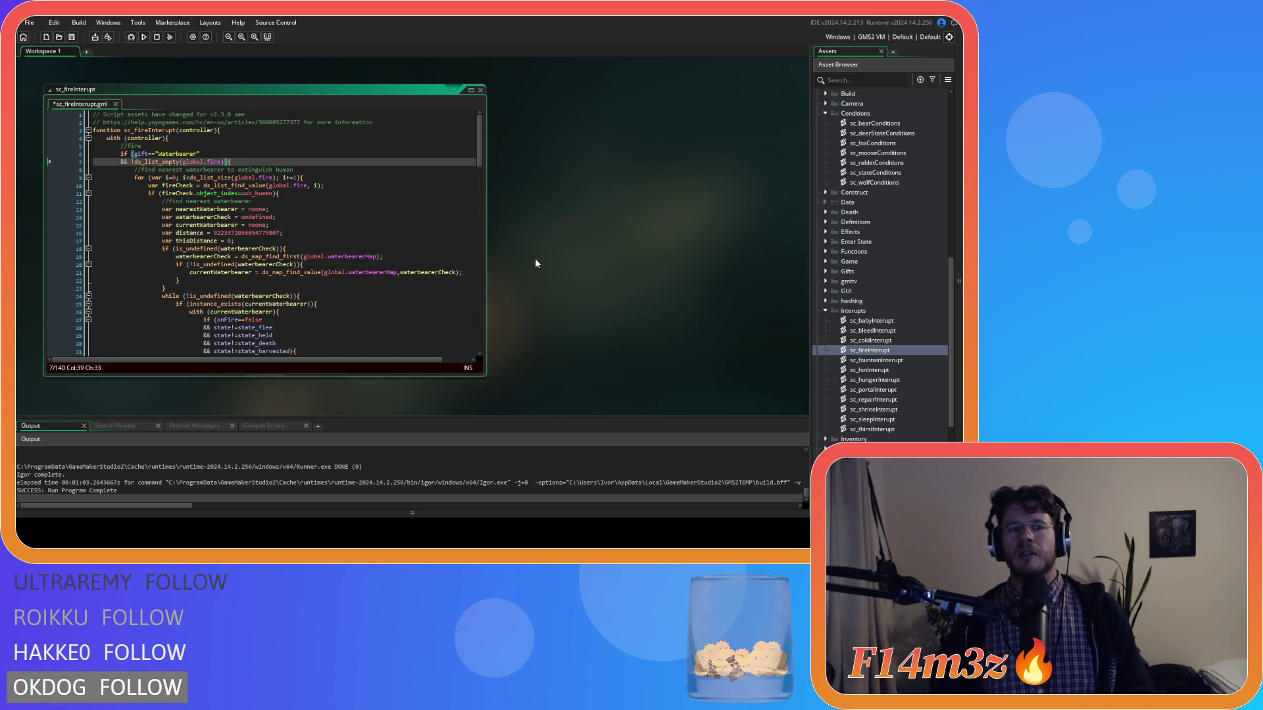
# Step: Inspect sc_stateConditions' fire checks: ds_list_empty(global.fire) on line 742 and fire==noone on 776
pyautogui.scroll(5, 563, 326)
pyautogui.scroll(-5, 561, 335)
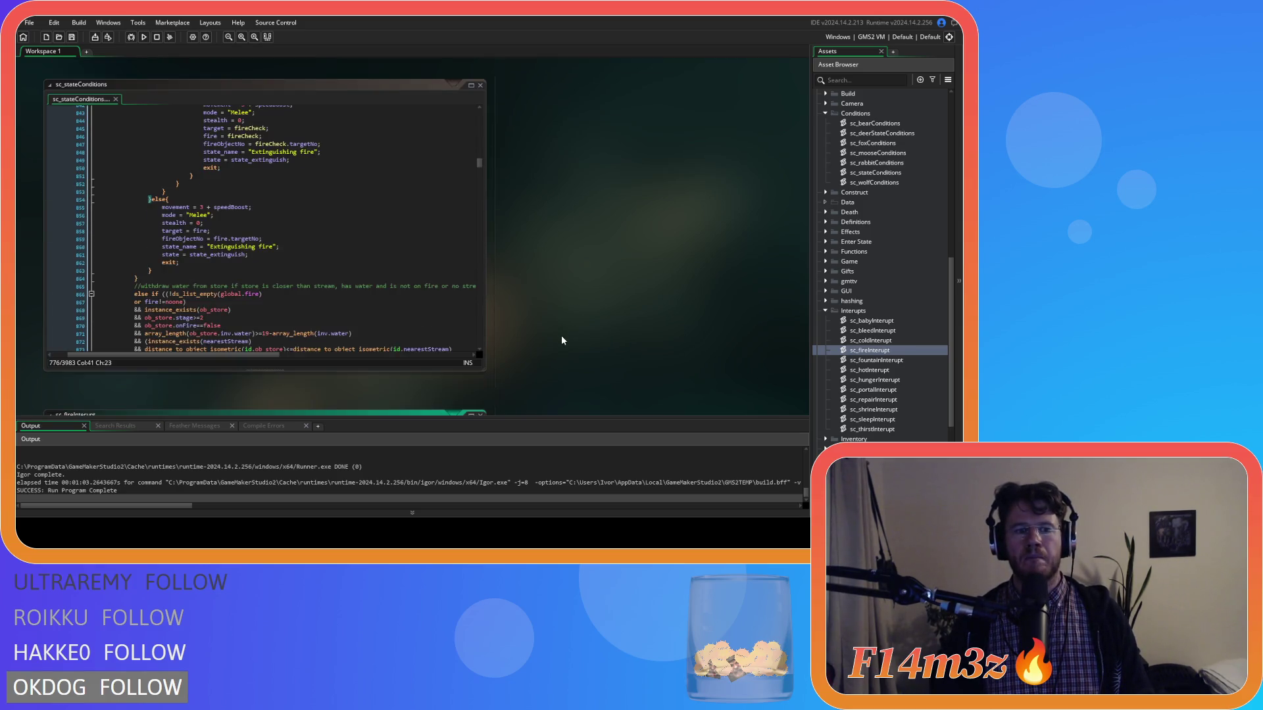
pyautogui.scroll(4, 562, 334)
pyautogui.scroll(-3, 557, 330)
pyautogui.click(414, 276)
pyautogui.scroll(20, 329, 284)
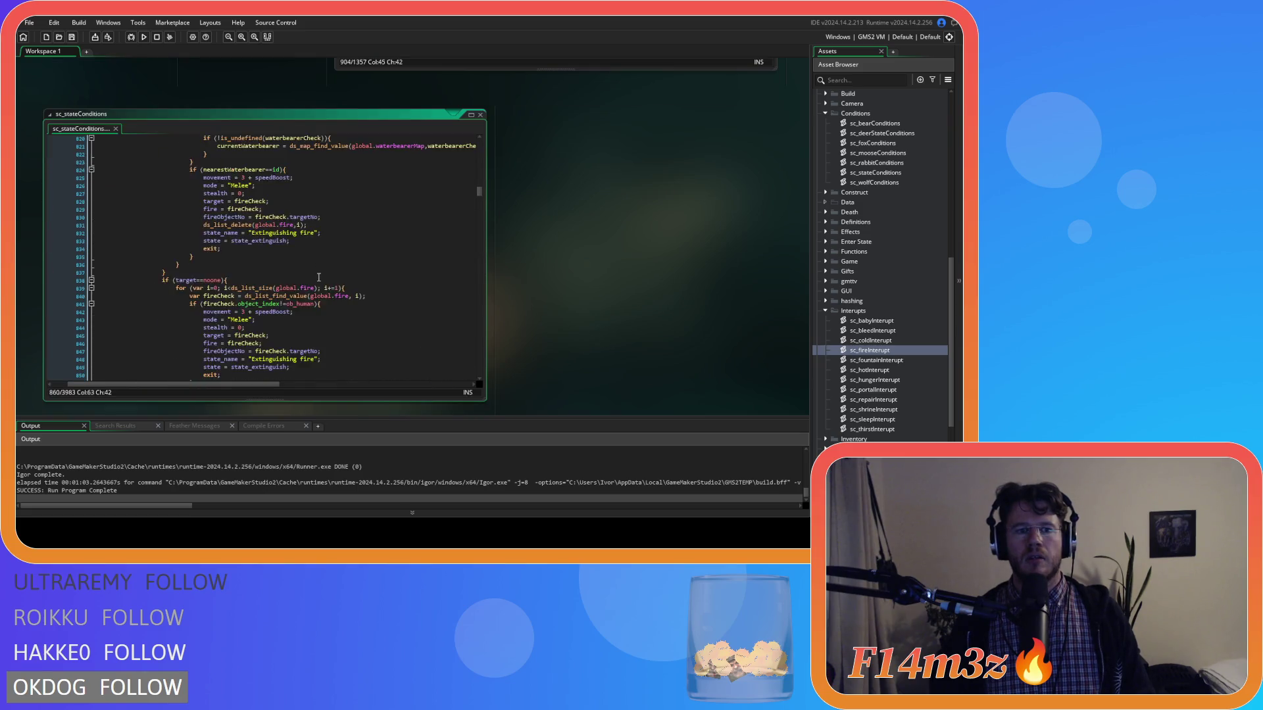
pyautogui.scroll(10, 275, 284)
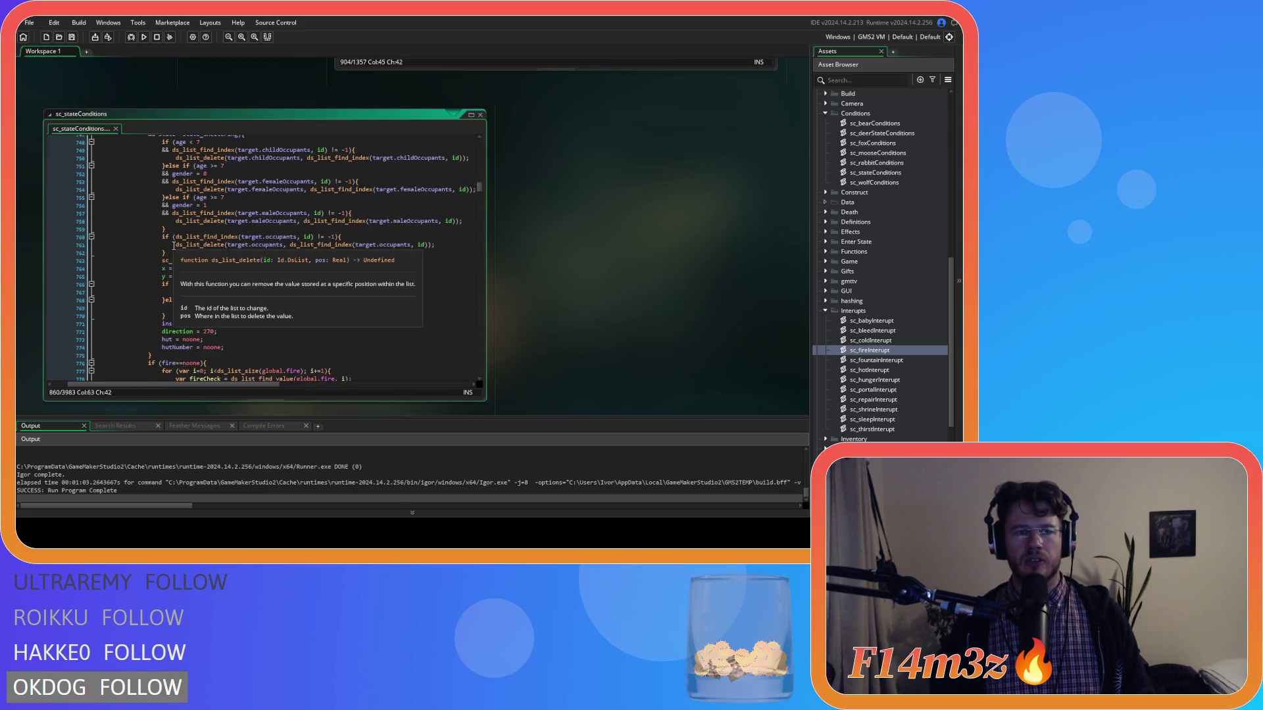
pyautogui.moveTo(159, 214); pyautogui.dragTo(244, 213)
pyautogui.click(159, 213)
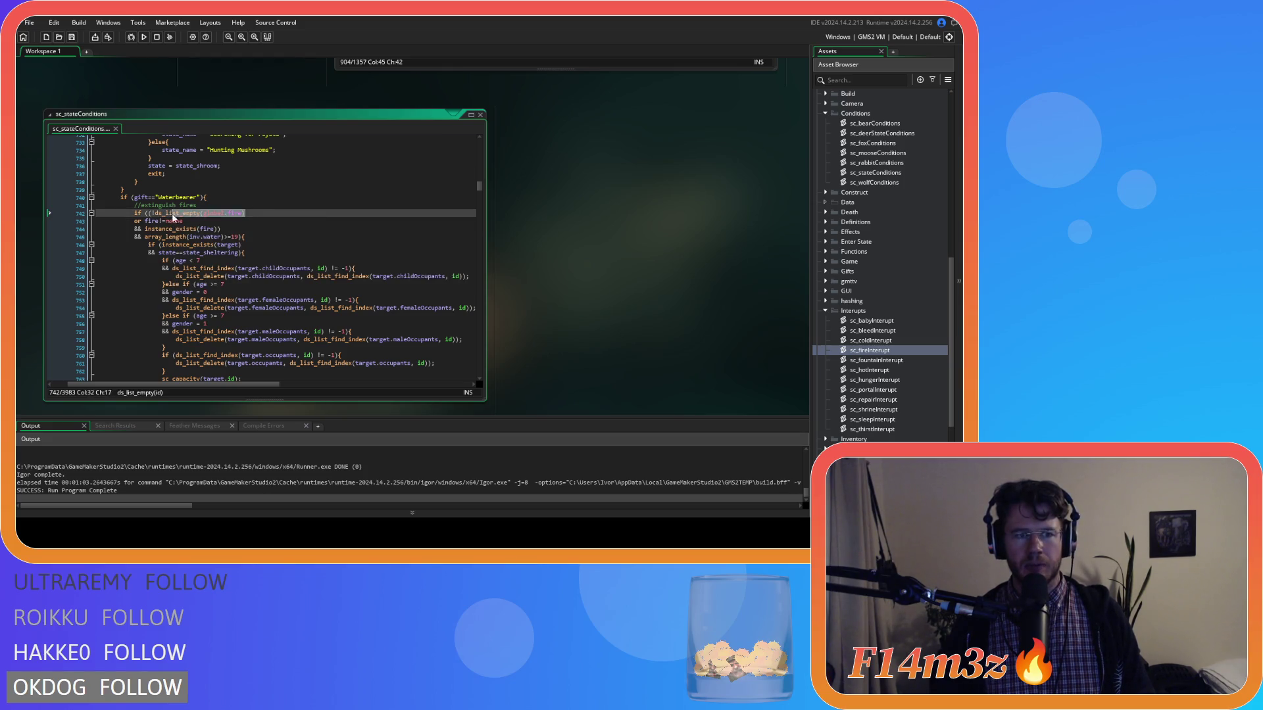
pyautogui.scroll(-12, 235, 235)
pyautogui.moveTo(162, 206)
pyautogui.mouseDown()
pyautogui.moveTo(201, 209)
pyautogui.moveTo(165, 205)
pyautogui.mouseUp()
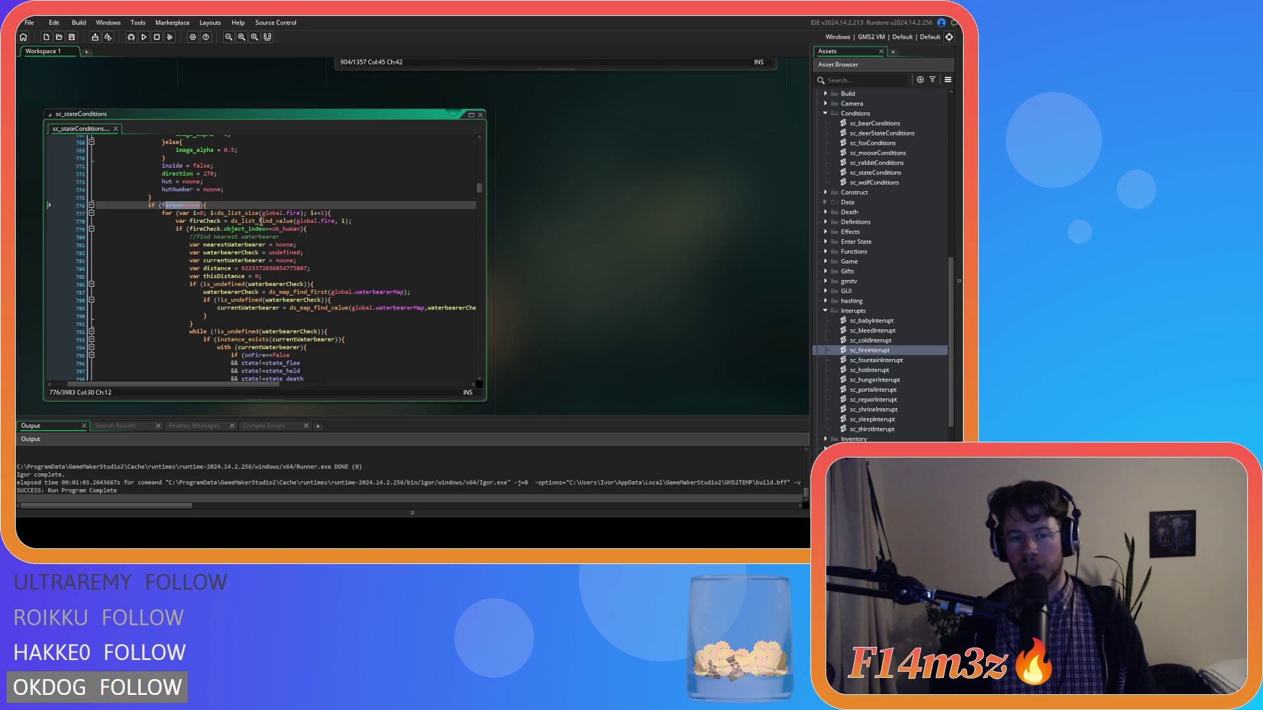
# Step: Scroll back up to ob_human's code and bring up the project-wide search
pyautogui.scroll(12, 308, 292)
pyautogui.scroll(4, 308, 292)
pyautogui.scroll(3, 606, 347)
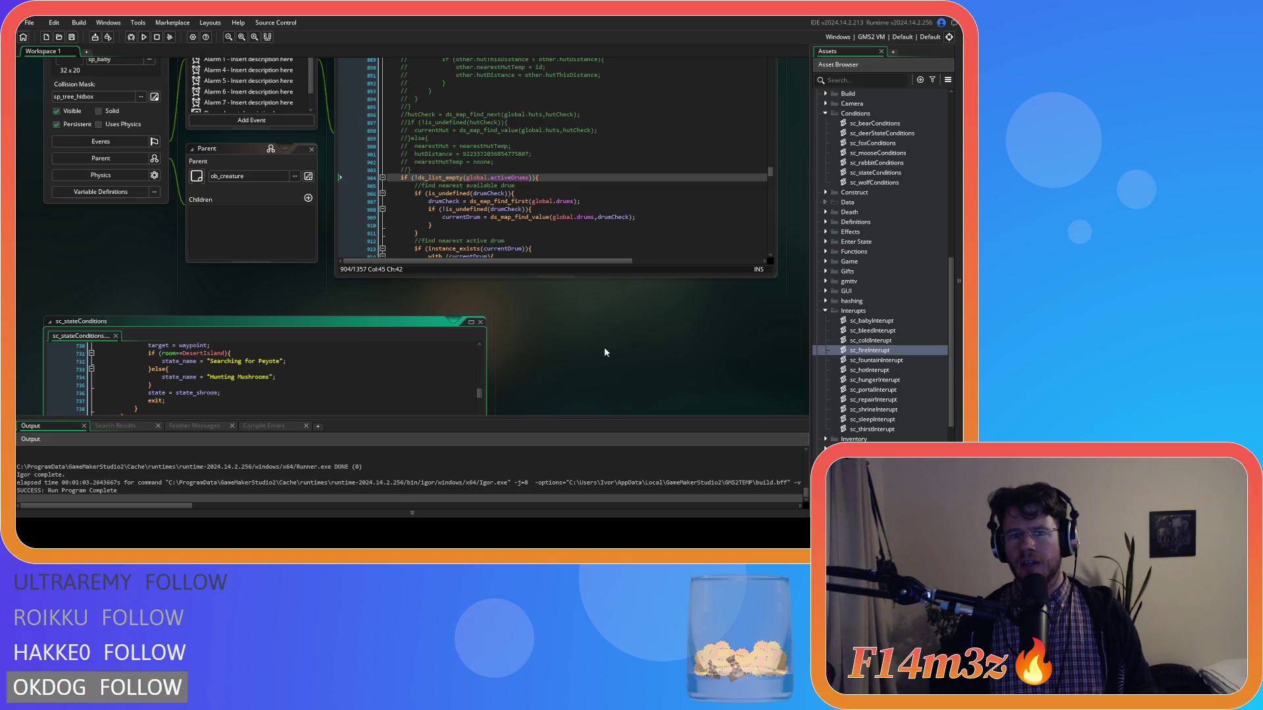
pyautogui.scroll(2, 604, 352)
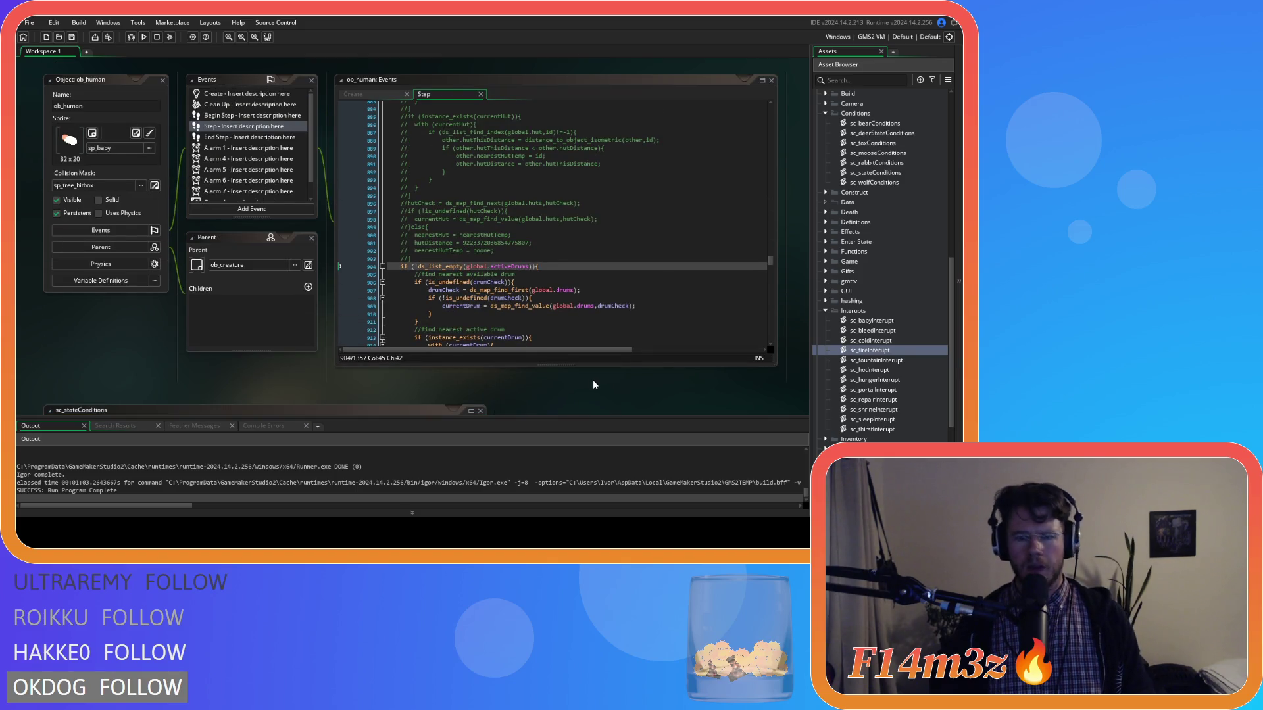
pyautogui.hotkey('ctrl', 'f')
# Step: Search the project for global.fire and review the matches, ending at the top of the list
pyautogui.write('global.fire')
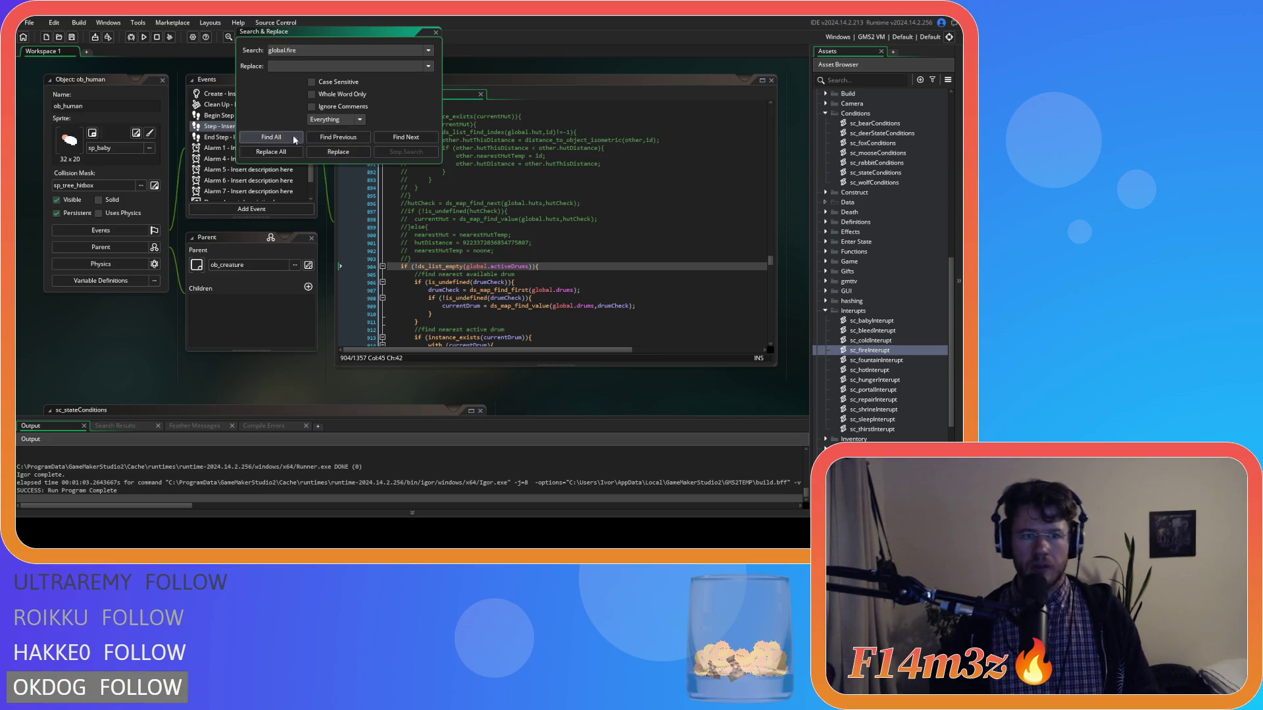
pyautogui.click(294, 136)
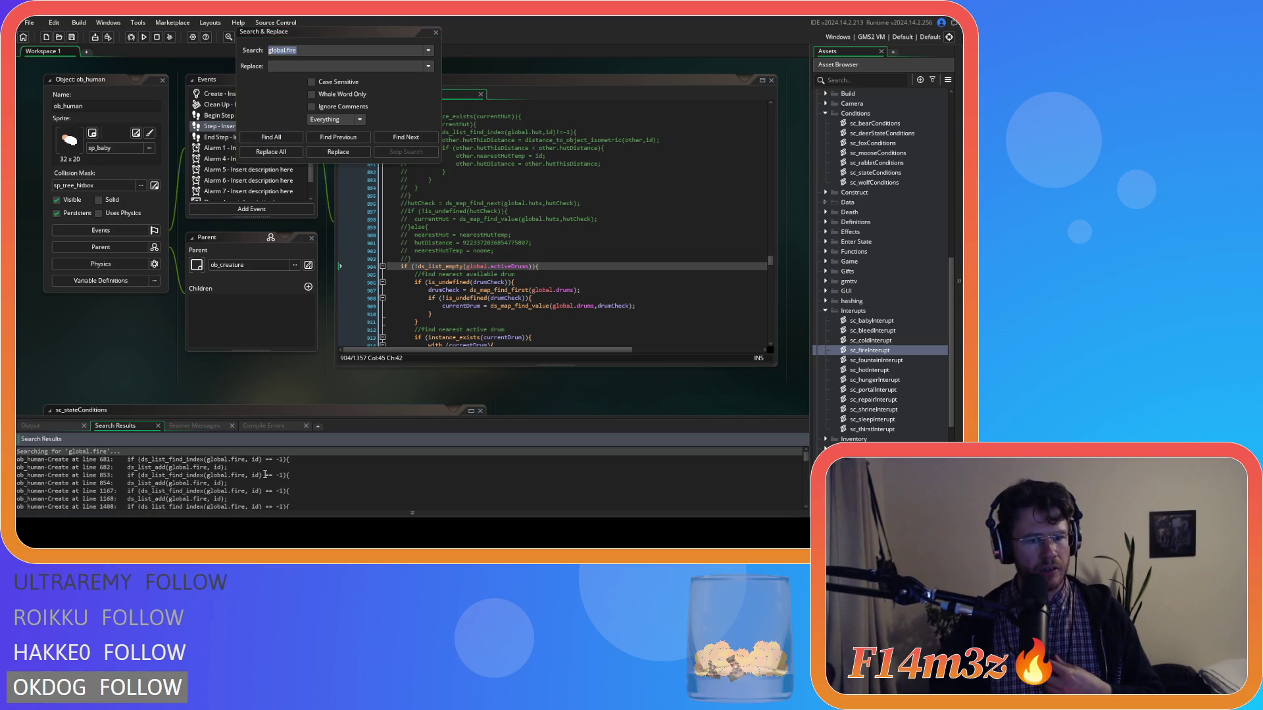
pyautogui.scroll(-3, 265, 475)
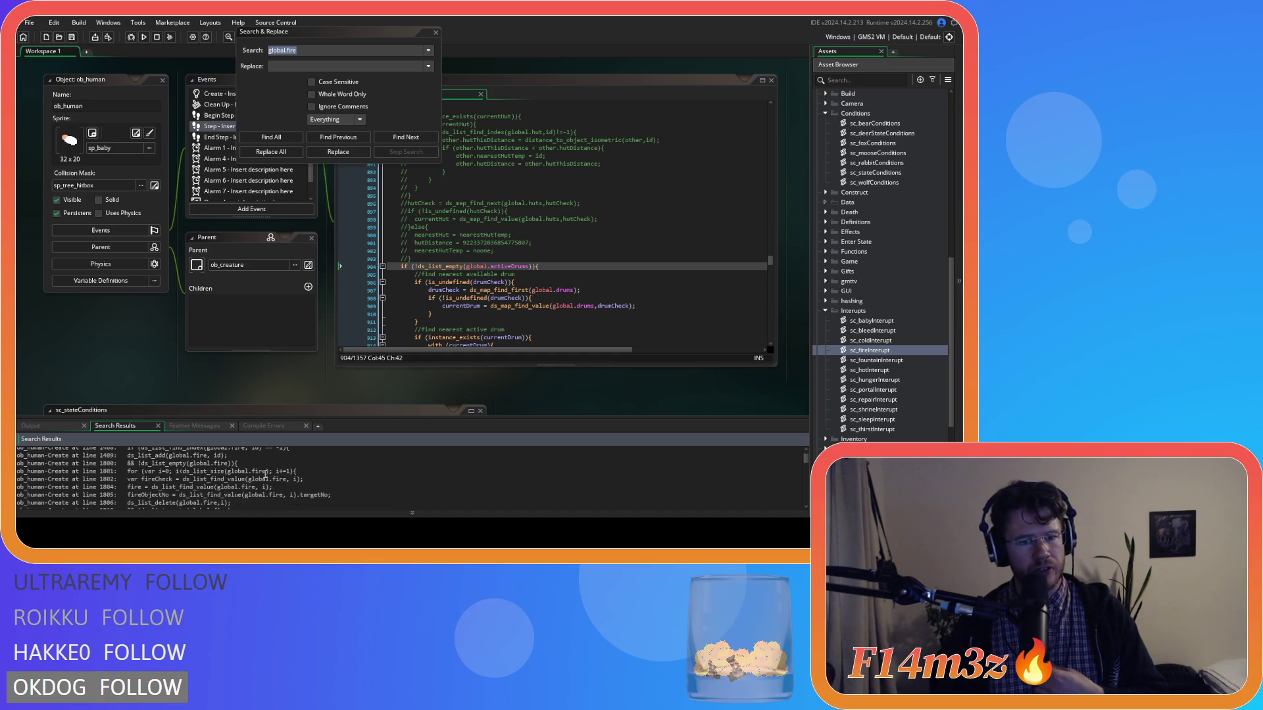
pyautogui.scroll(-1, 264, 469)
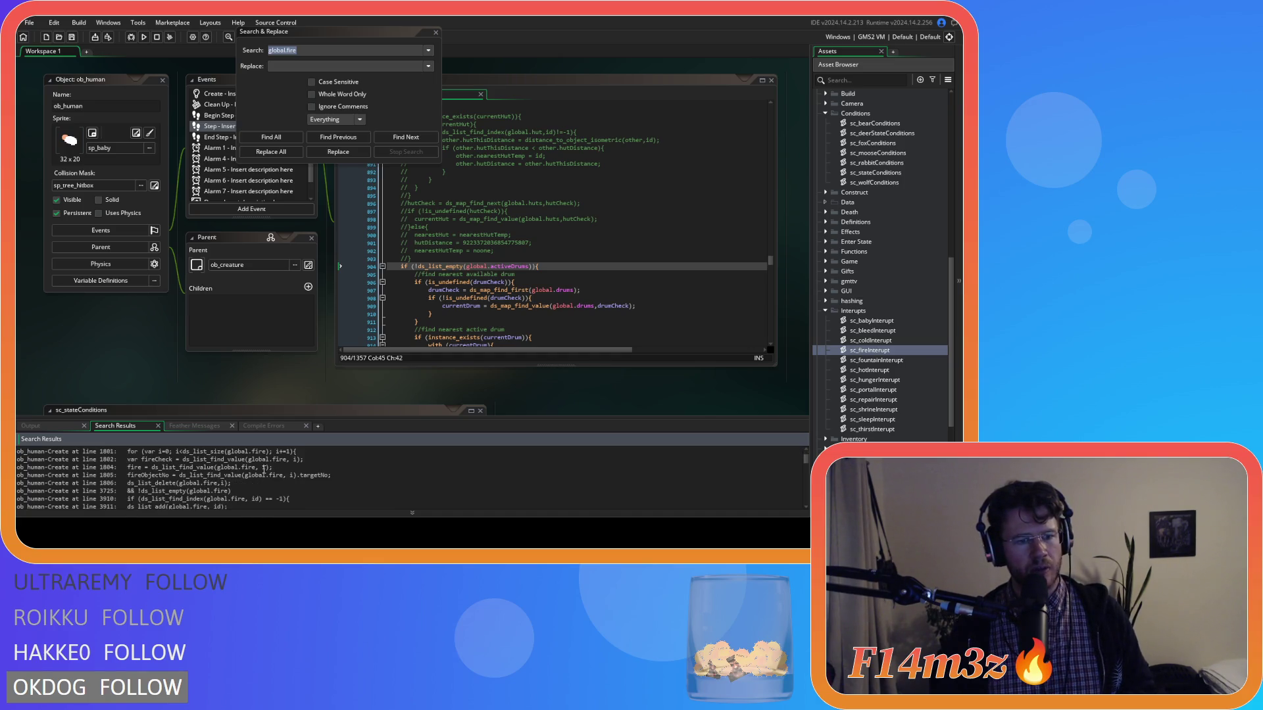
pyautogui.scroll(5, 264, 469)
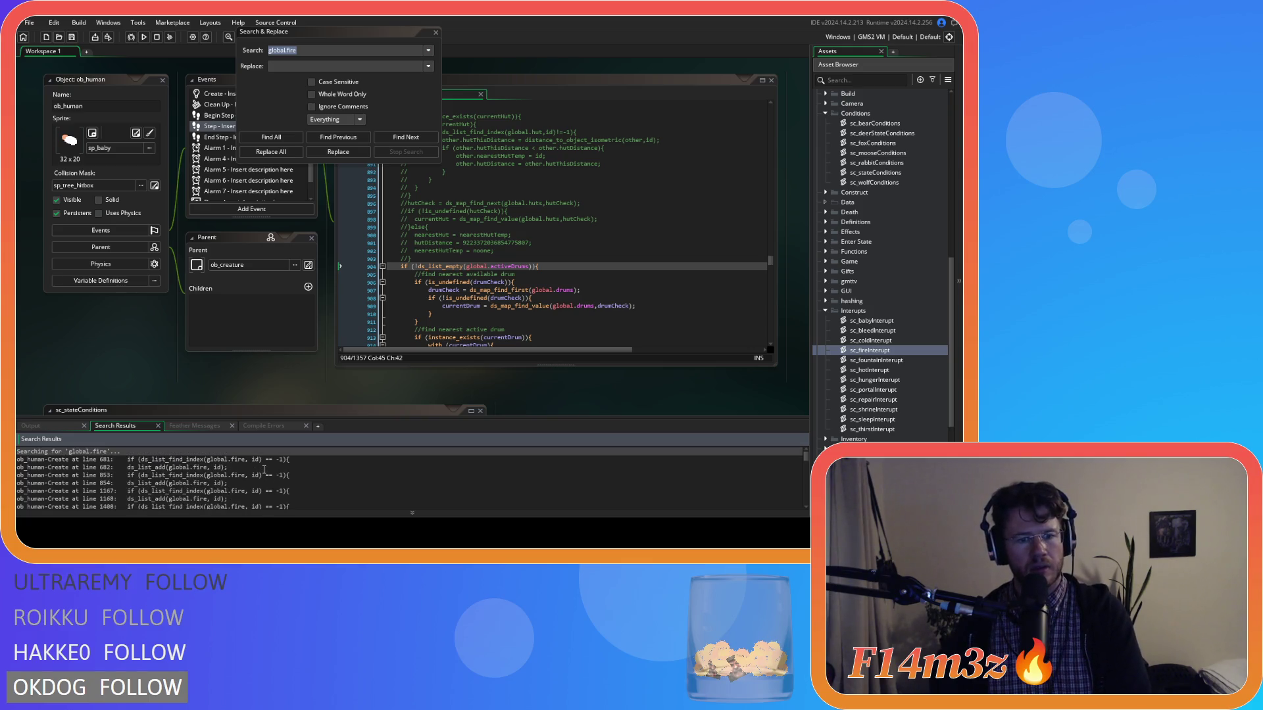
pyautogui.scroll(-10, 264, 469)
pyautogui.scroll(-3, 264, 470)
pyautogui.scroll(-3, 264, 470)
pyautogui.scroll(4, 264, 470)
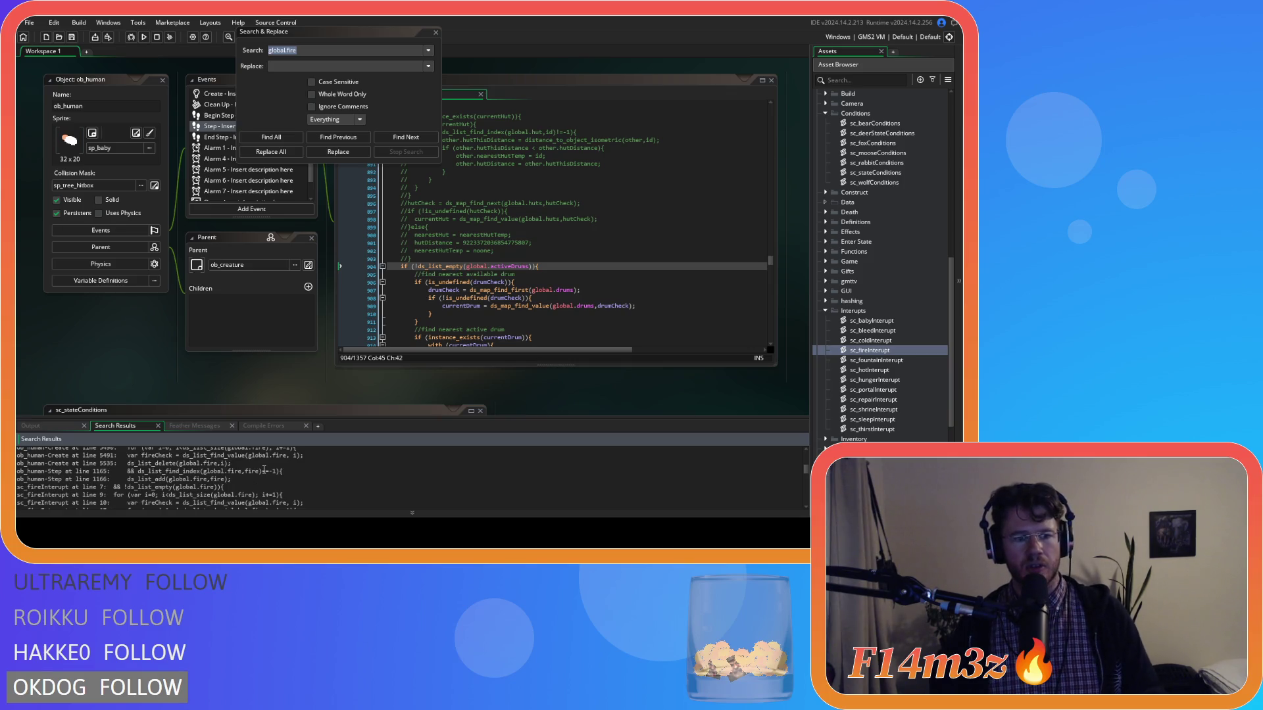
pyautogui.scroll(3, 224, 473)
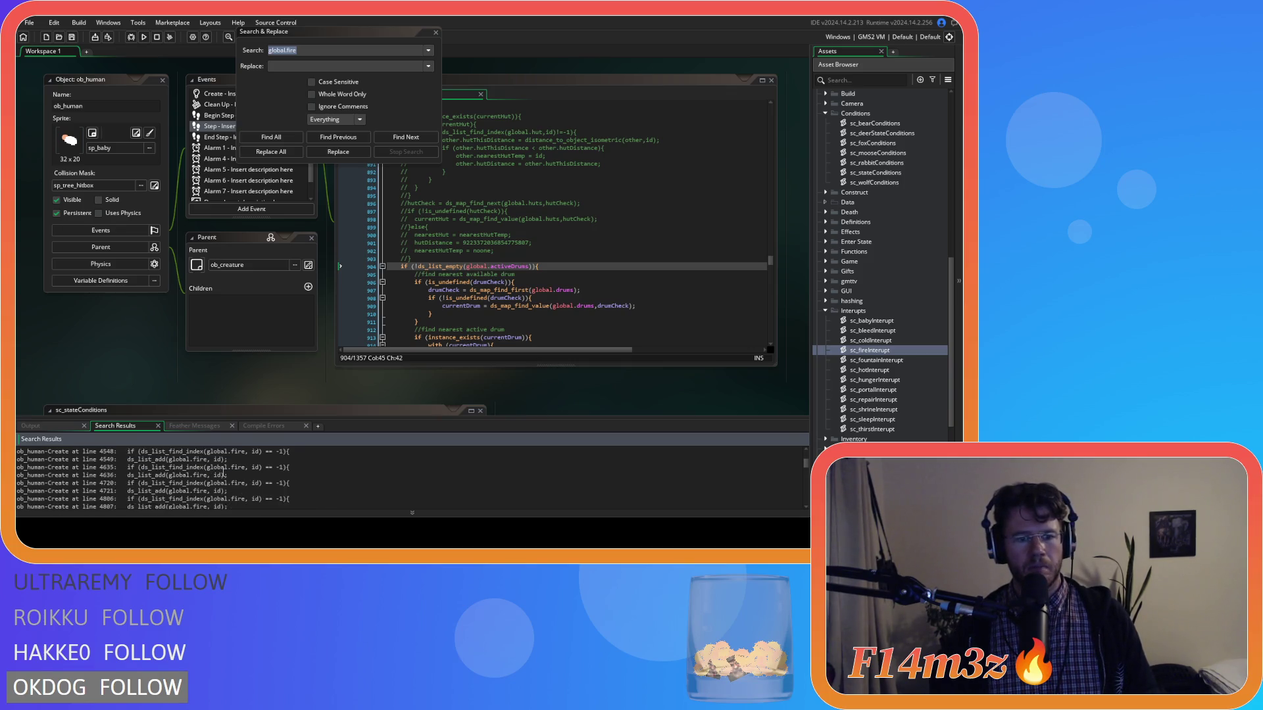
pyautogui.scroll(15, 219, 477)
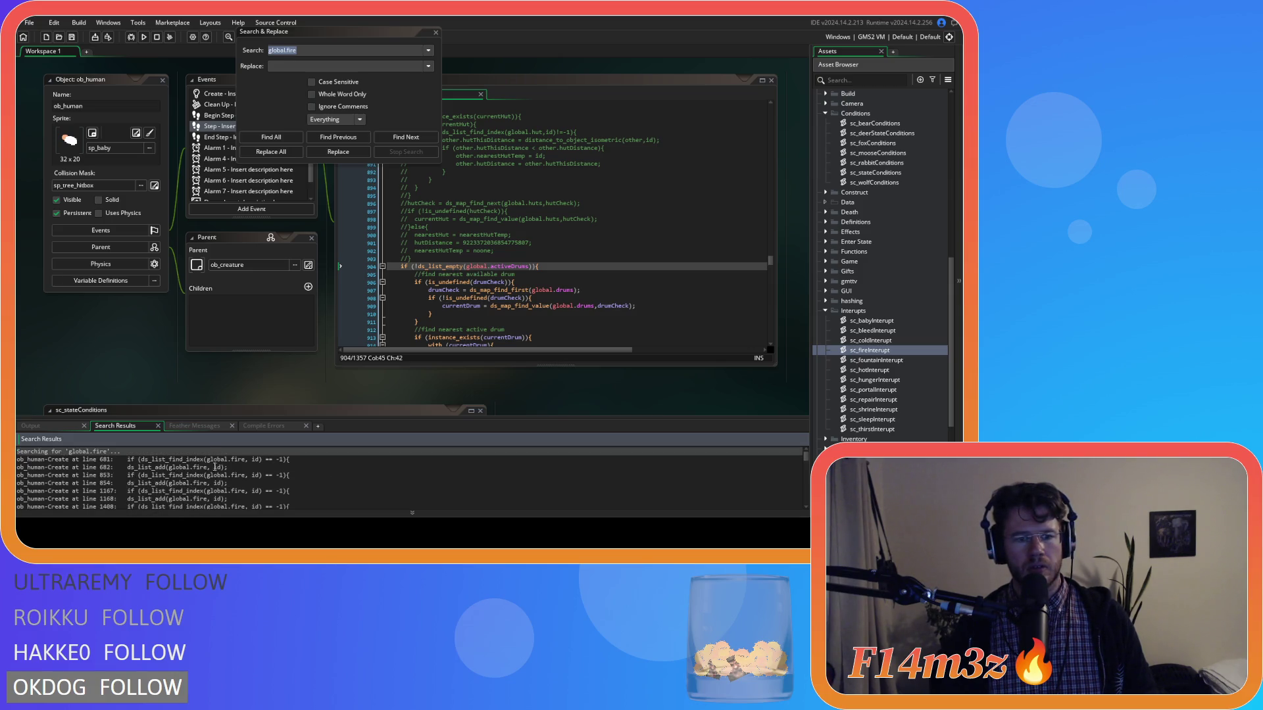
# Step: Open the line 682 global.fire match in ob_human's Create code and move the search dialog left
pyautogui.doubleClick(215, 467)
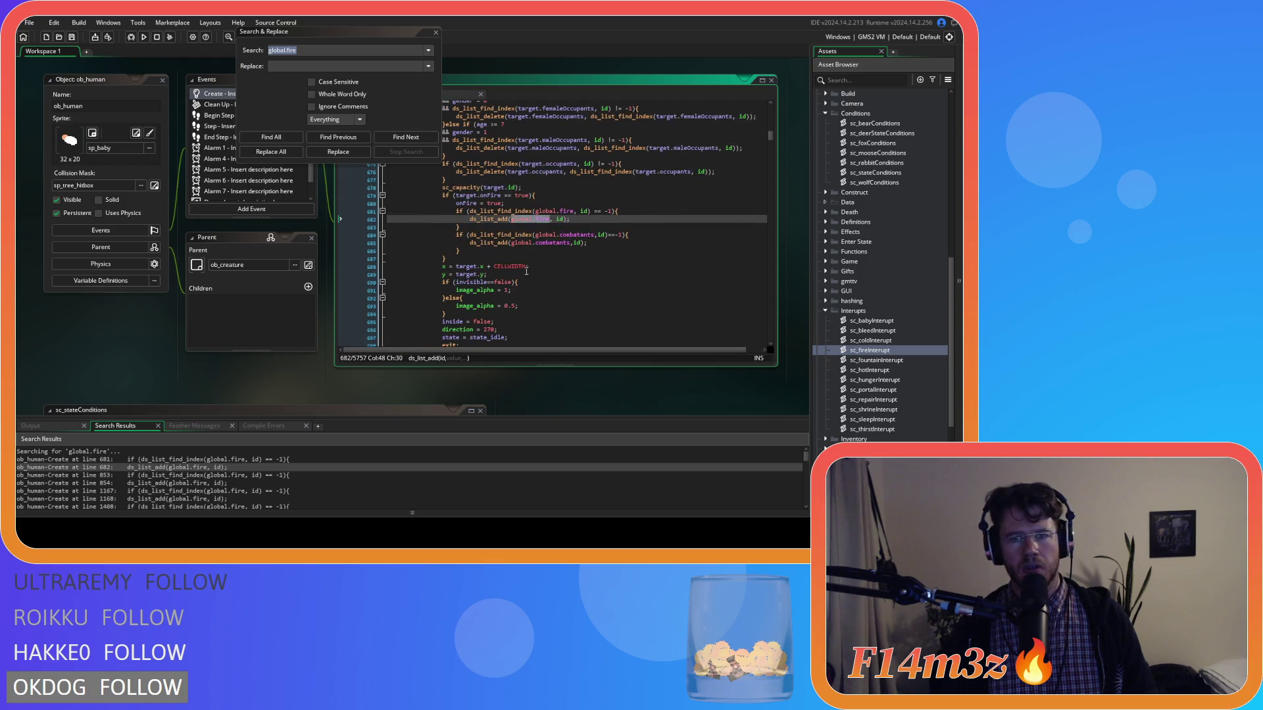
pyautogui.moveTo(349, 31)
pyautogui.mouseDown()
pyautogui.moveTo(254, 76)
pyautogui.moveTo(148, 71)
pyautogui.mouseUp()
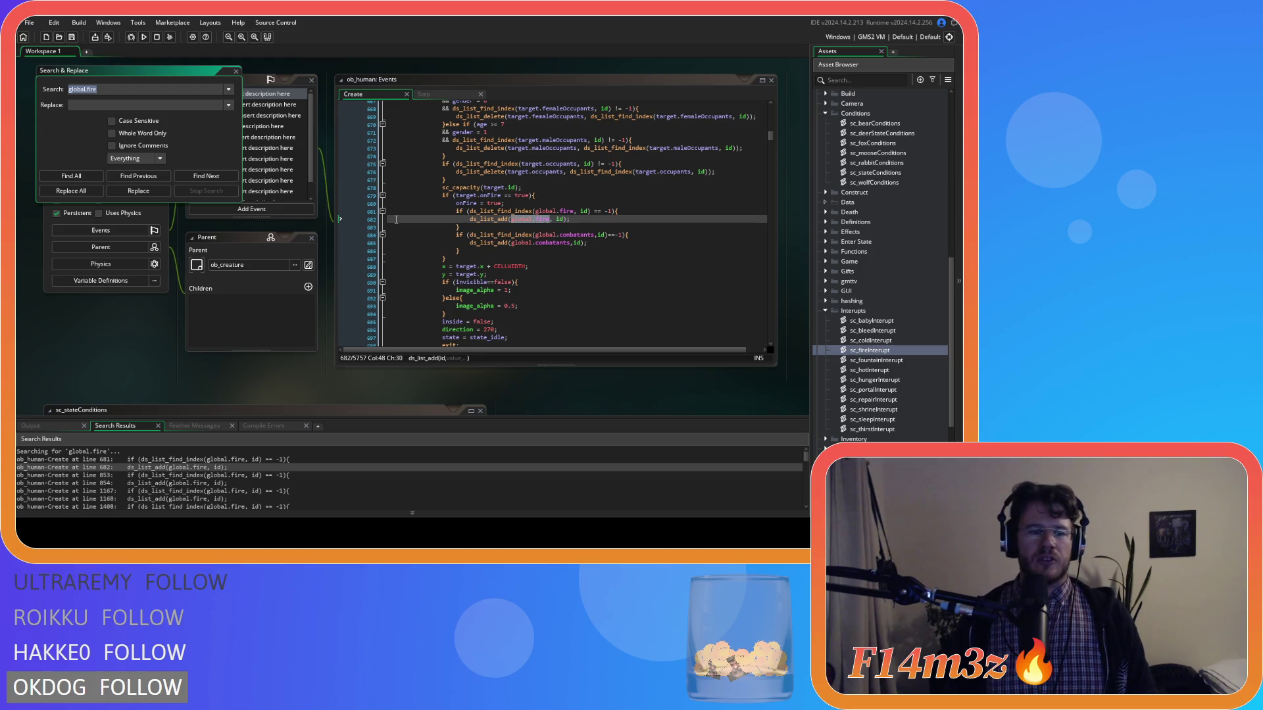
pyautogui.scroll(-2, 217, 480)
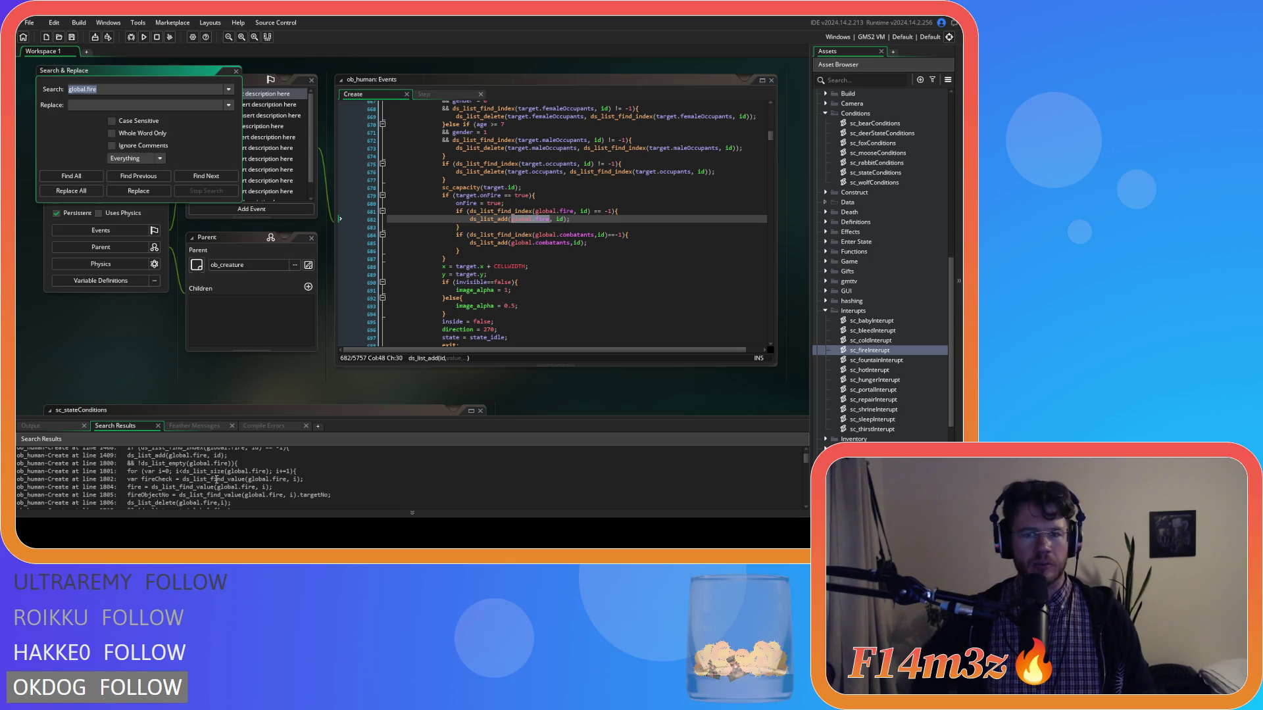
pyautogui.scroll(-15, 250, 481)
pyautogui.scroll(-9, 291, 484)
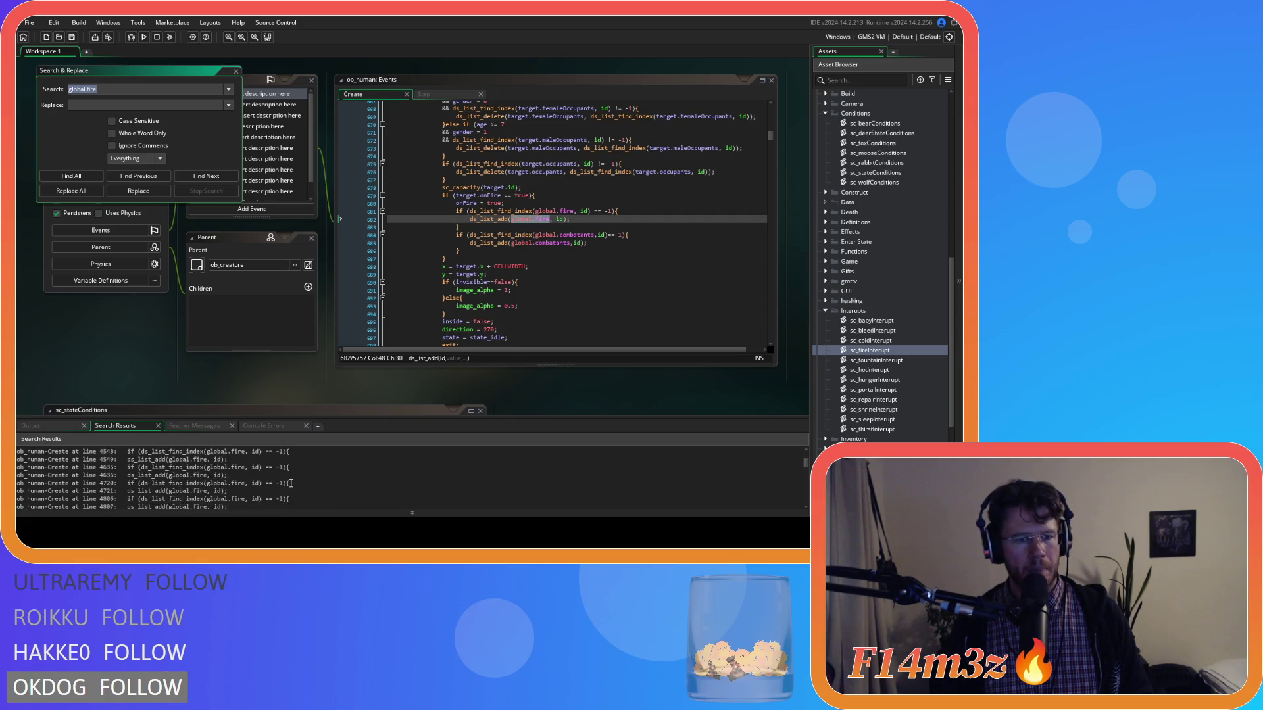
pyautogui.scroll(-10, 291, 484)
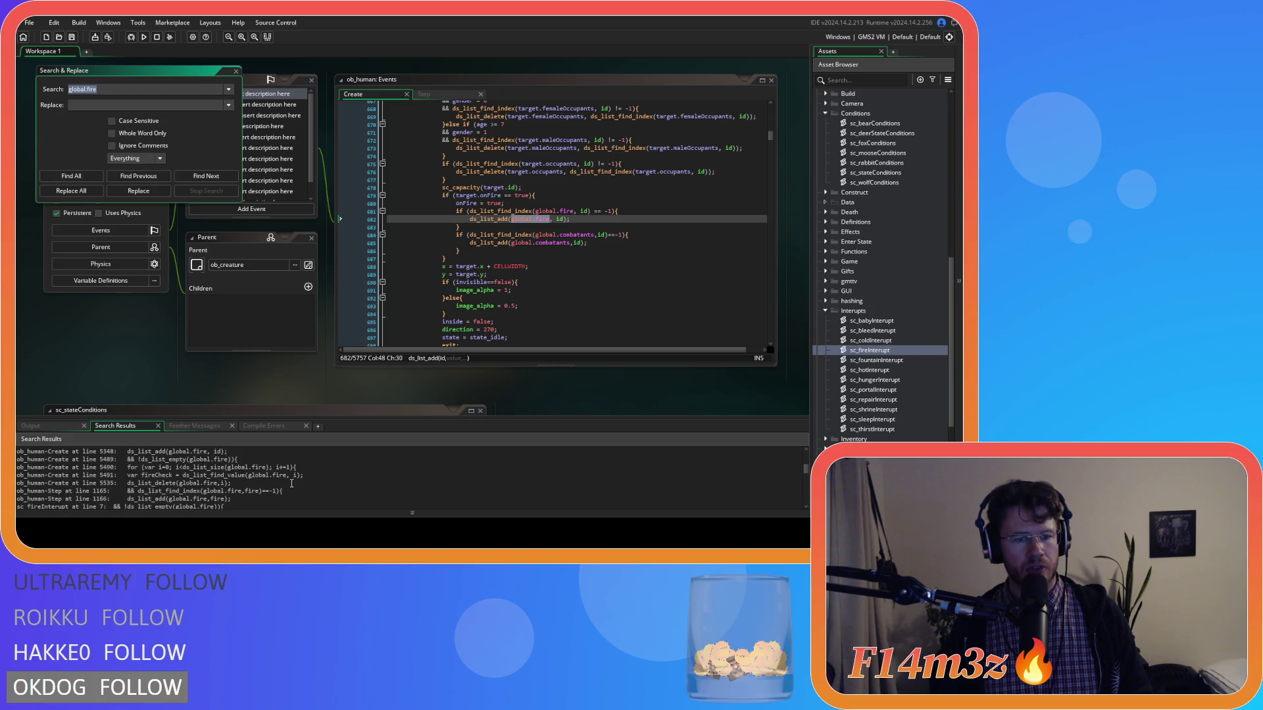
pyautogui.scroll(2, 291, 483)
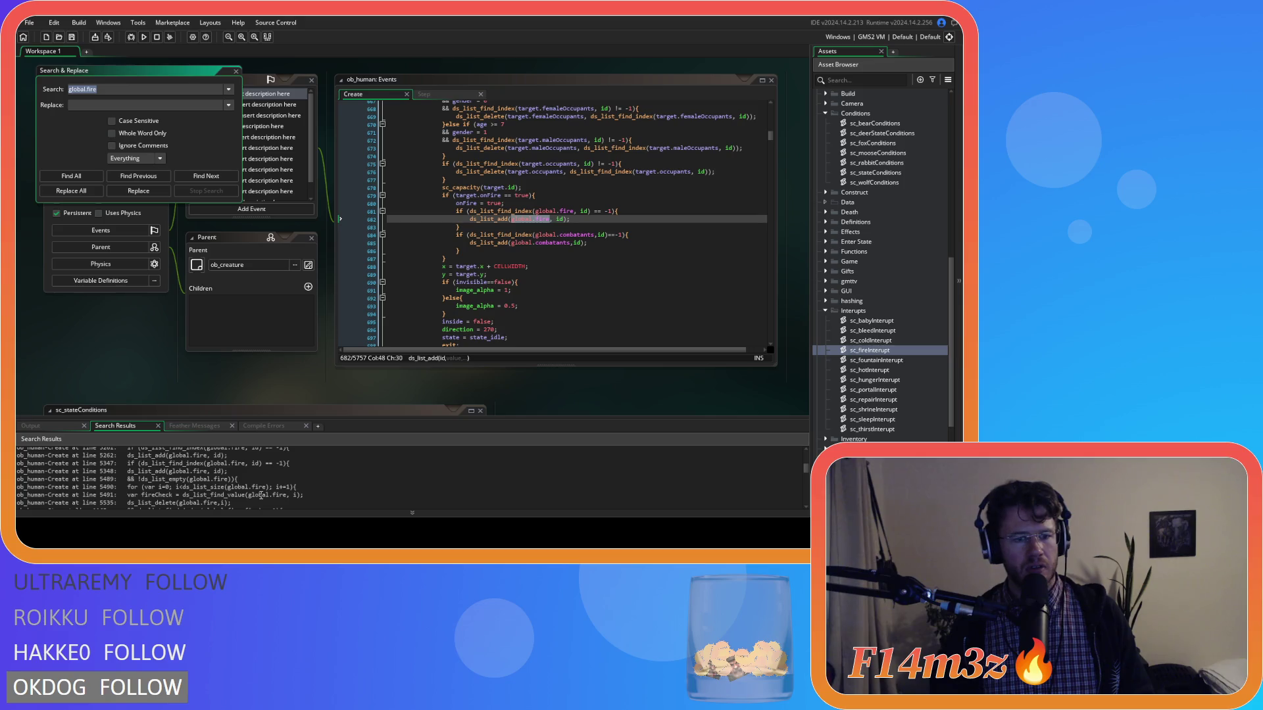
# Step: Browse the results and open the ob_human Step match at line 1165
pyautogui.click(261, 495)
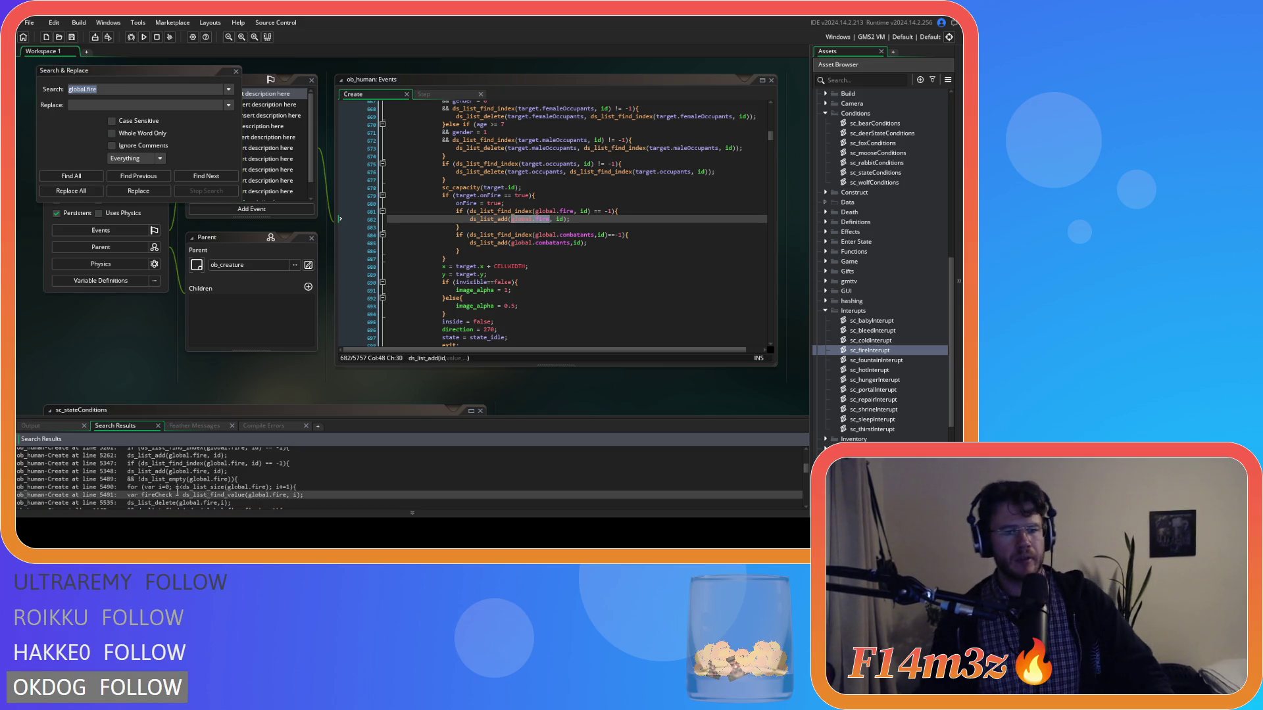
pyautogui.scroll(-5, 191, 456)
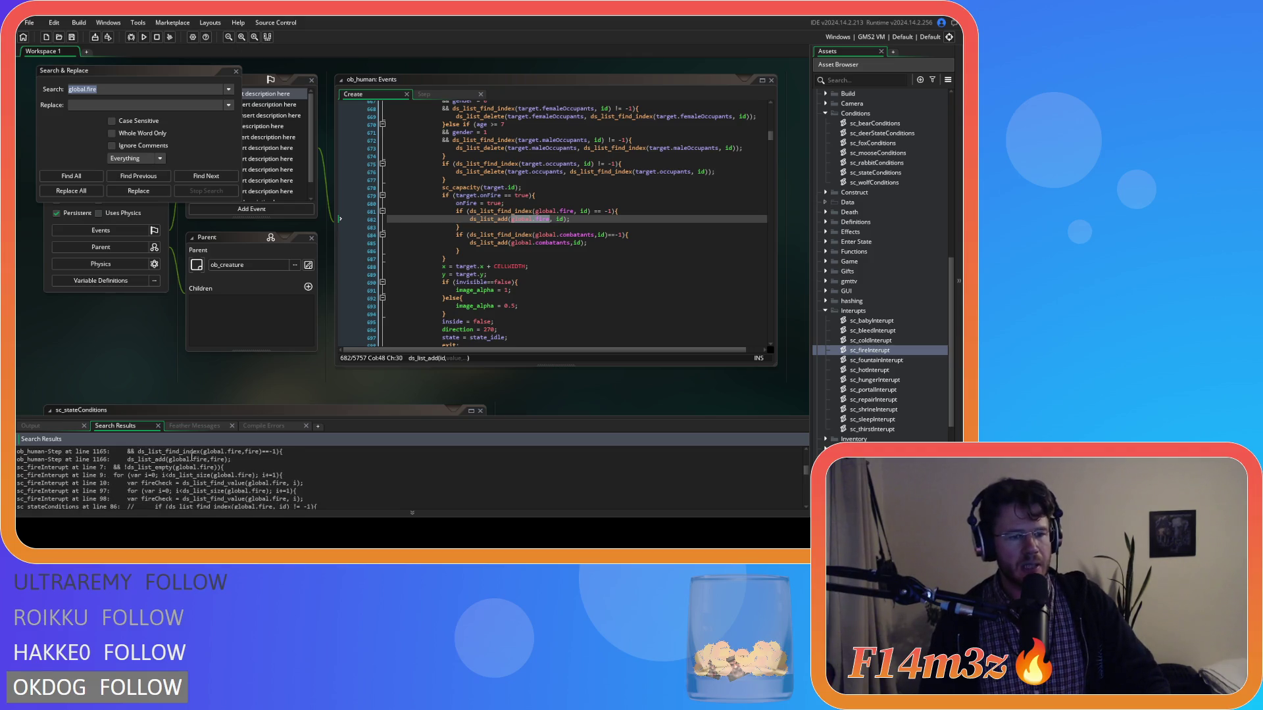
pyautogui.scroll(1, 241, 475)
pyautogui.click(241, 477)
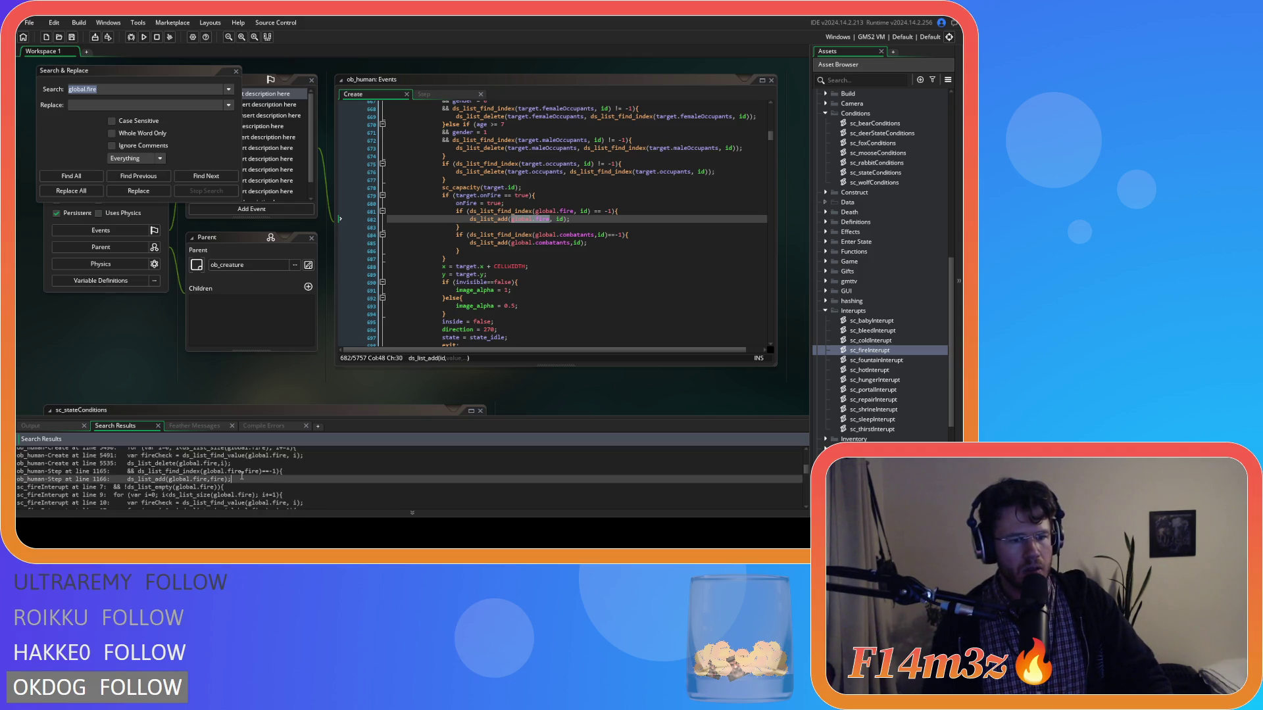
pyautogui.doubleClick(263, 472)
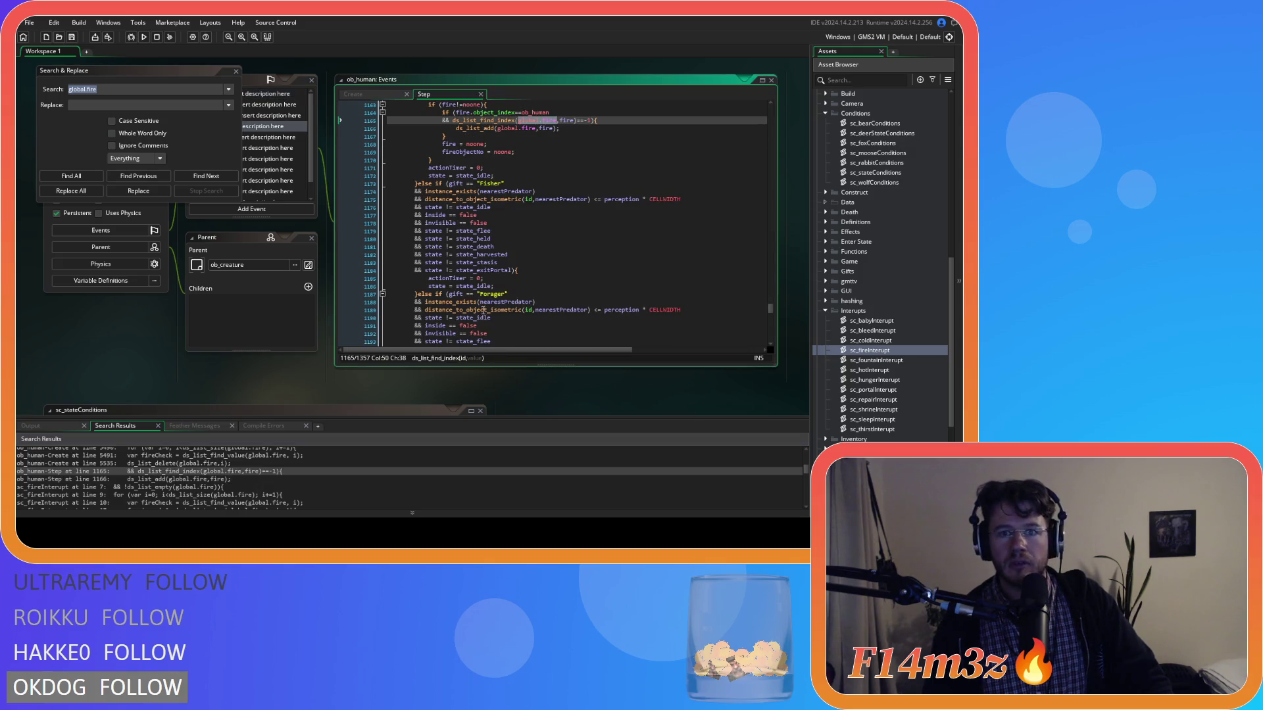
# Step: Read the ob_human Step block around line 1165 that adds the fire to global.fire
pyautogui.scroll(5, 484, 310)
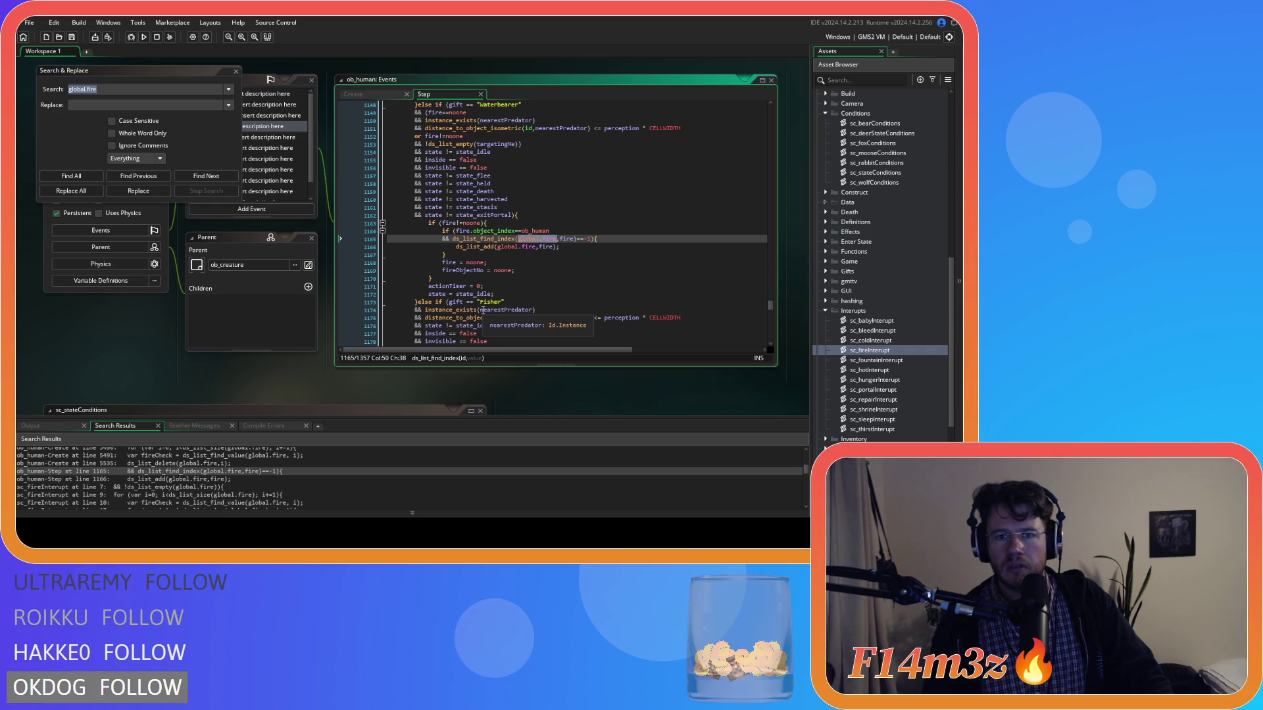
pyautogui.scroll(2, 484, 310)
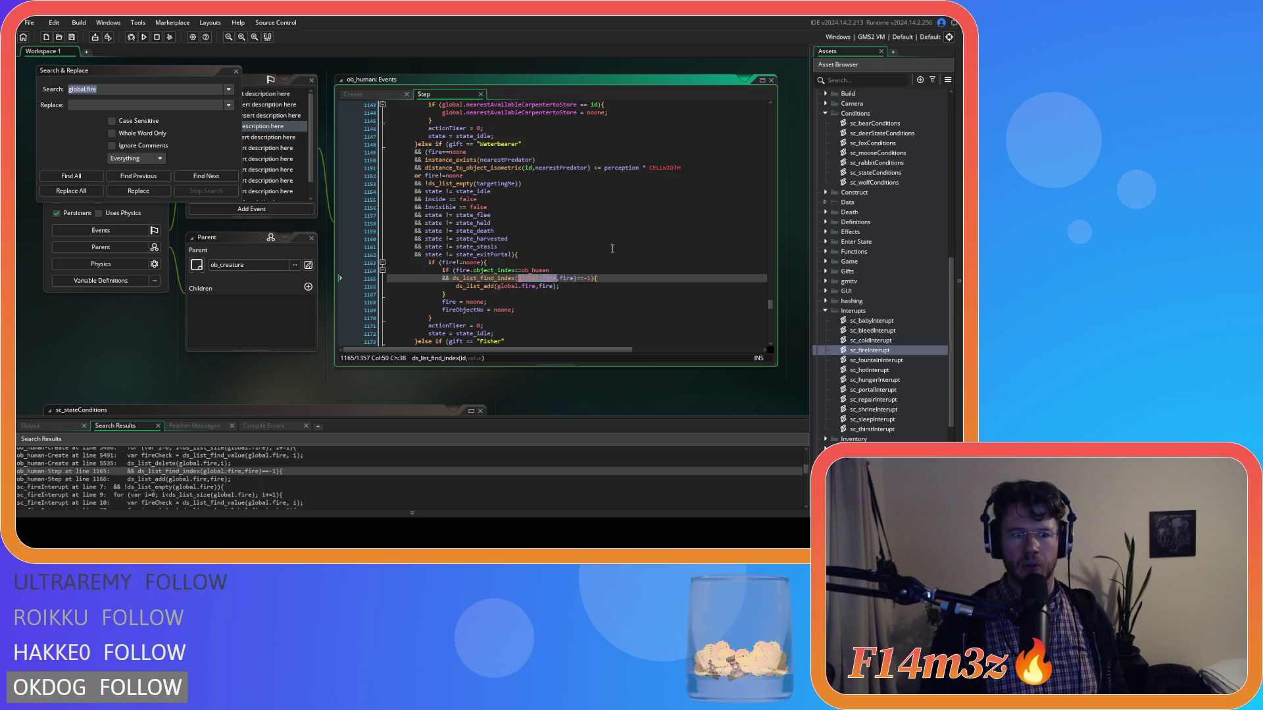
pyautogui.scroll(-1, 189, 487)
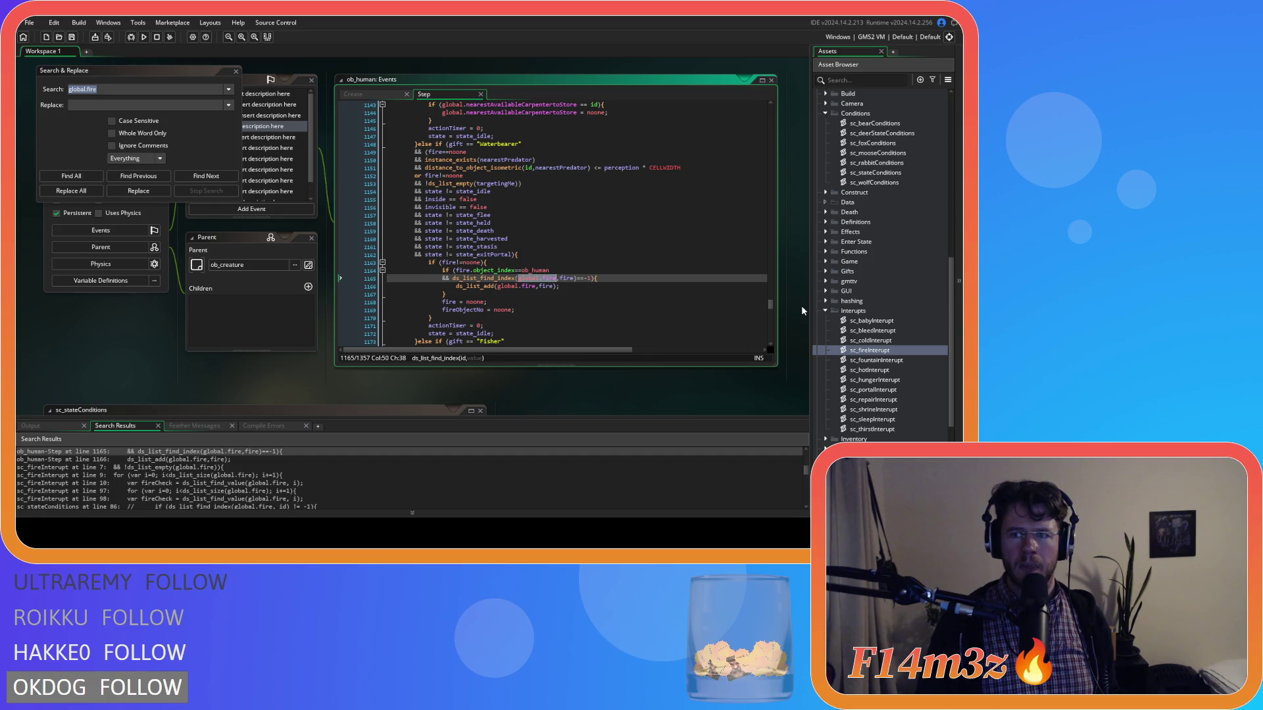
# Step: Return to ob_human's Create code and place the caret on line 687
pyautogui.click(355, 96)
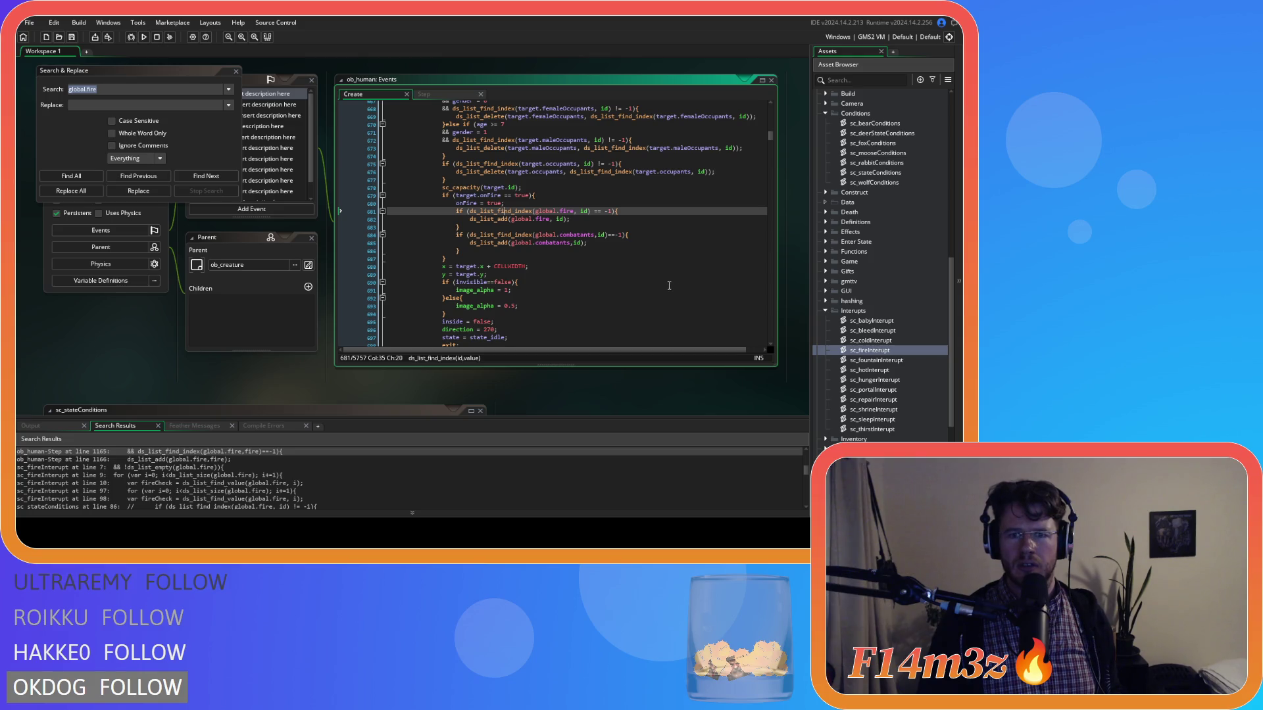
pyautogui.click(637, 259)
pyautogui.scroll(-3, 637, 259)
pyautogui.scroll(10, 637, 259)
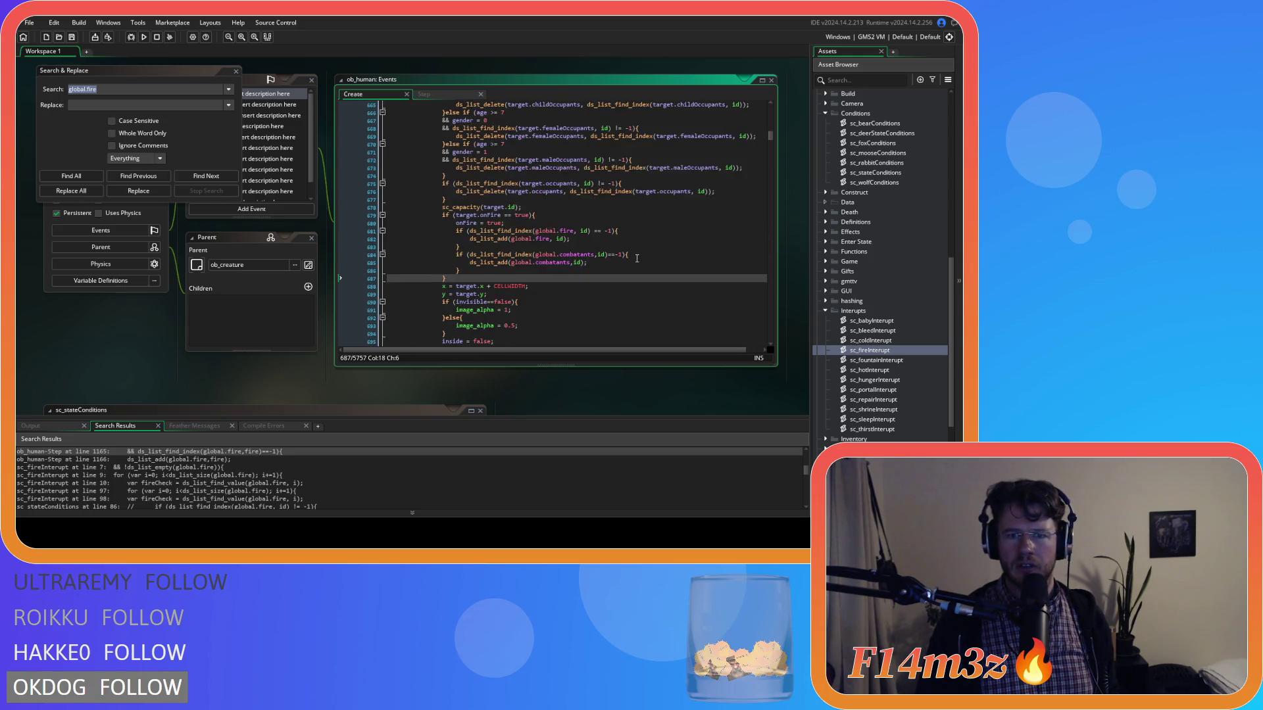
pyautogui.scroll(-9, 636, 259)
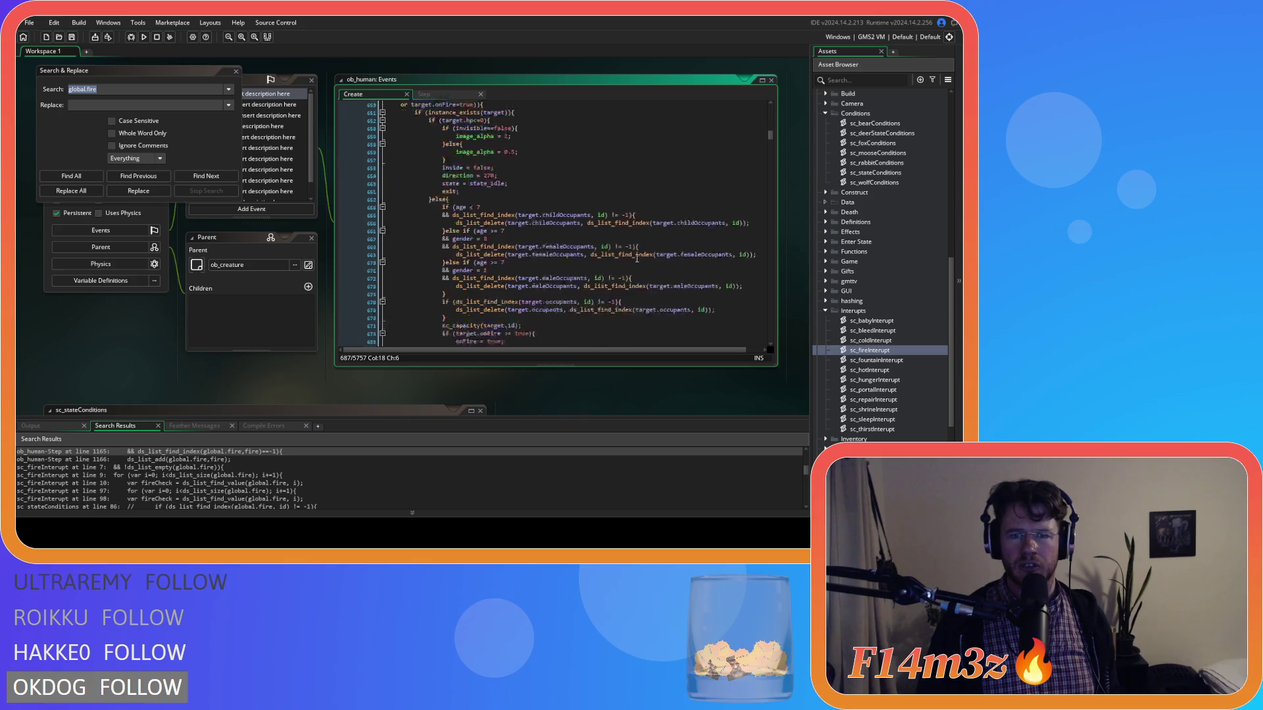
# Step: Check which brace closes the onFire block between lines 679 and 685
pyautogui.click(589, 215)
pyautogui.click(546, 175)
pyautogui.moveTo(589, 217)
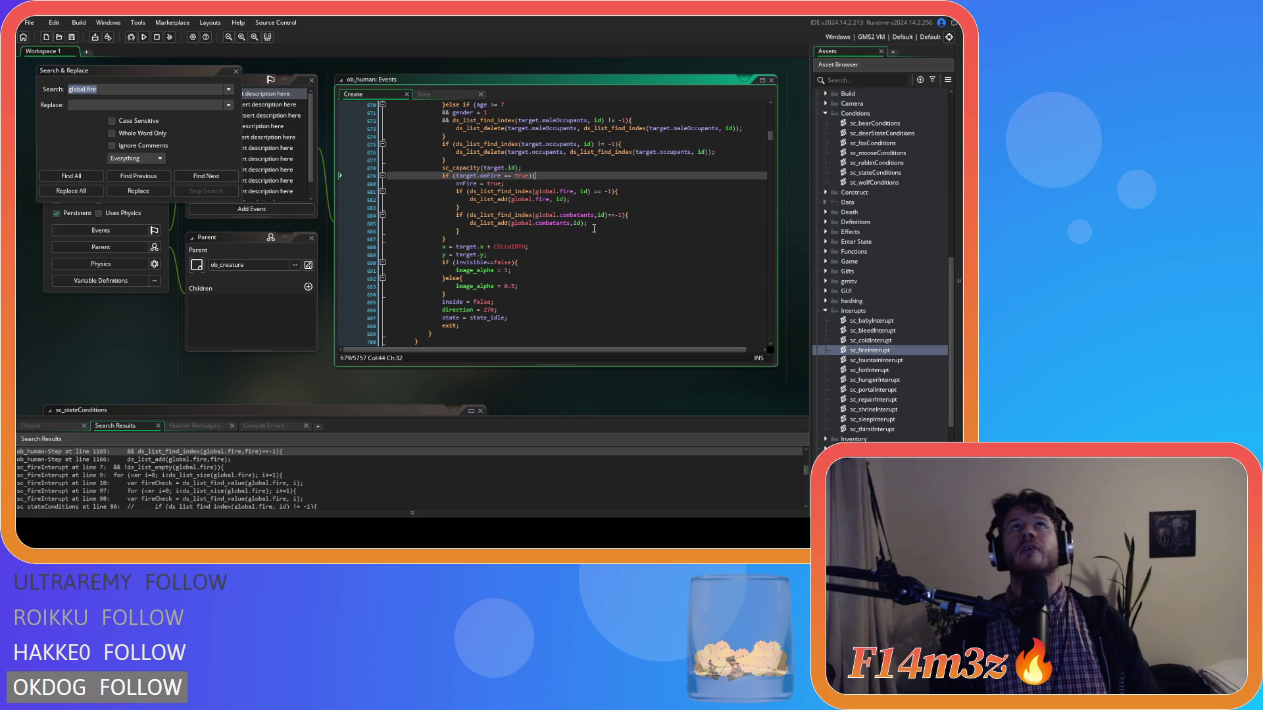
pyautogui.press('Left')
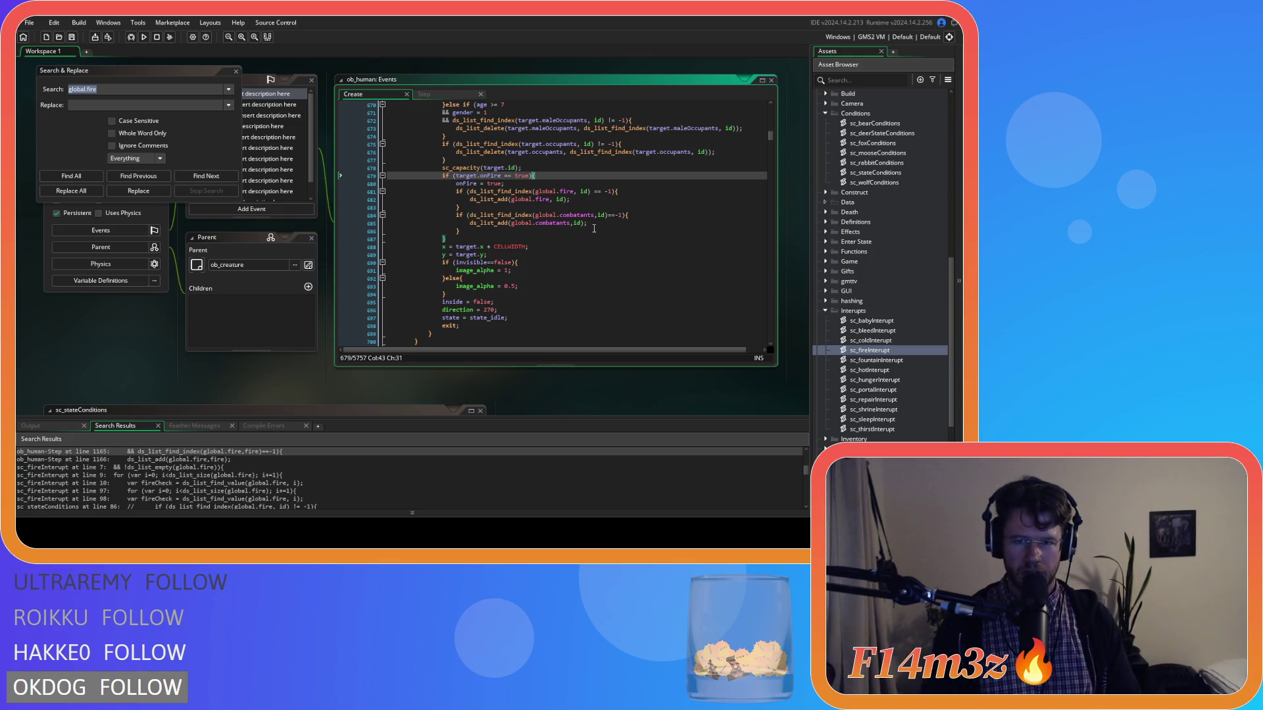
pyautogui.click(594, 224)
pyautogui.scroll(3, 596, 227)
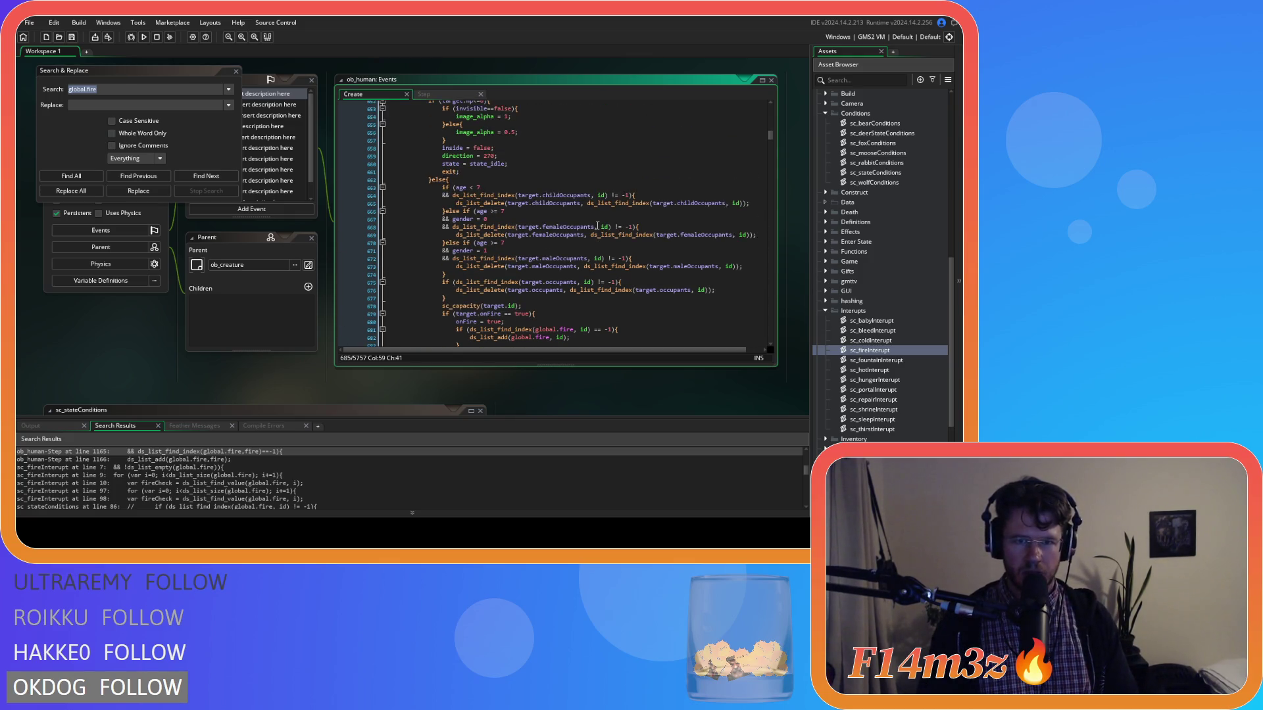
pyautogui.scroll(-5, 597, 226)
pyautogui.scroll(12, 595, 237)
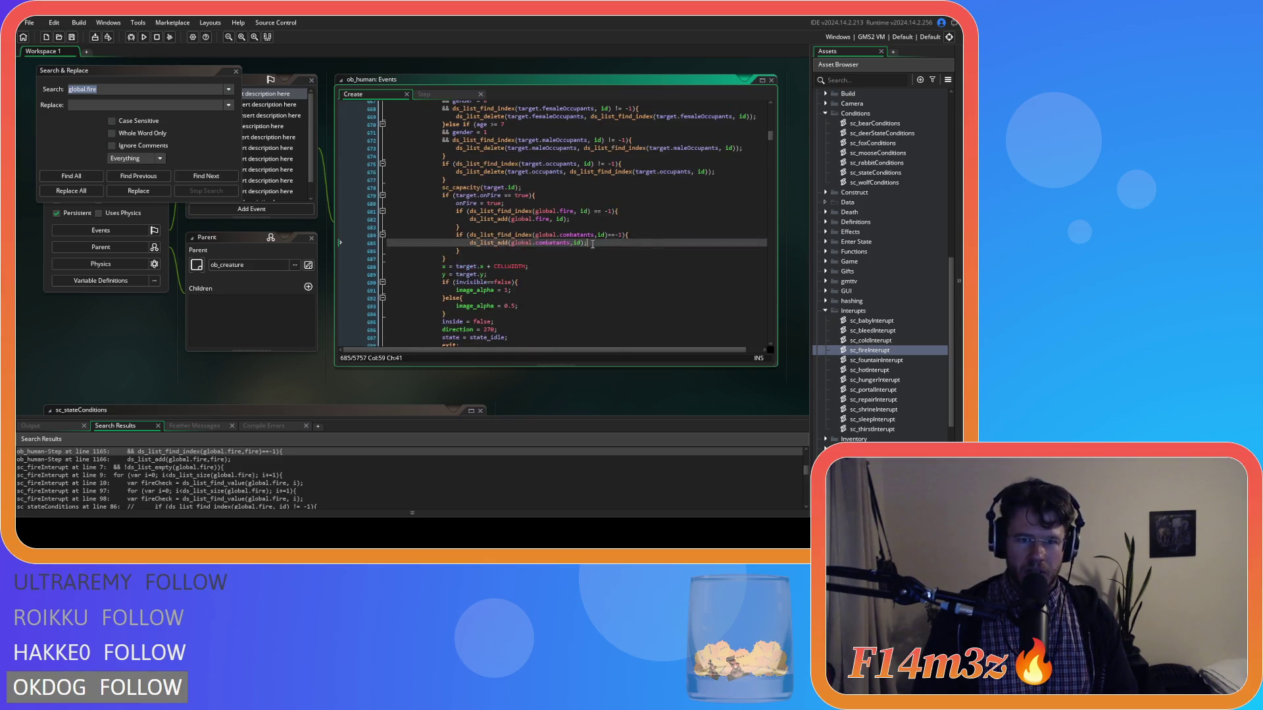
pyautogui.scroll(-8, 592, 248)
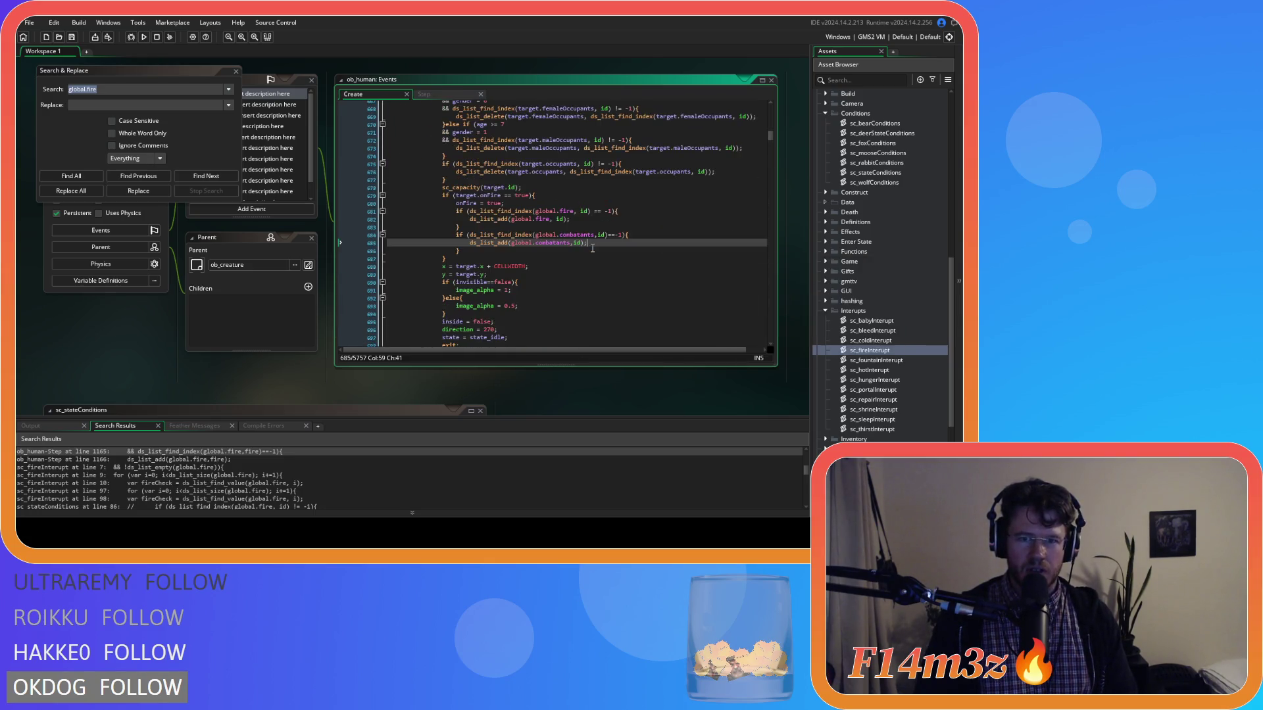
pyautogui.scroll(7, 592, 248)
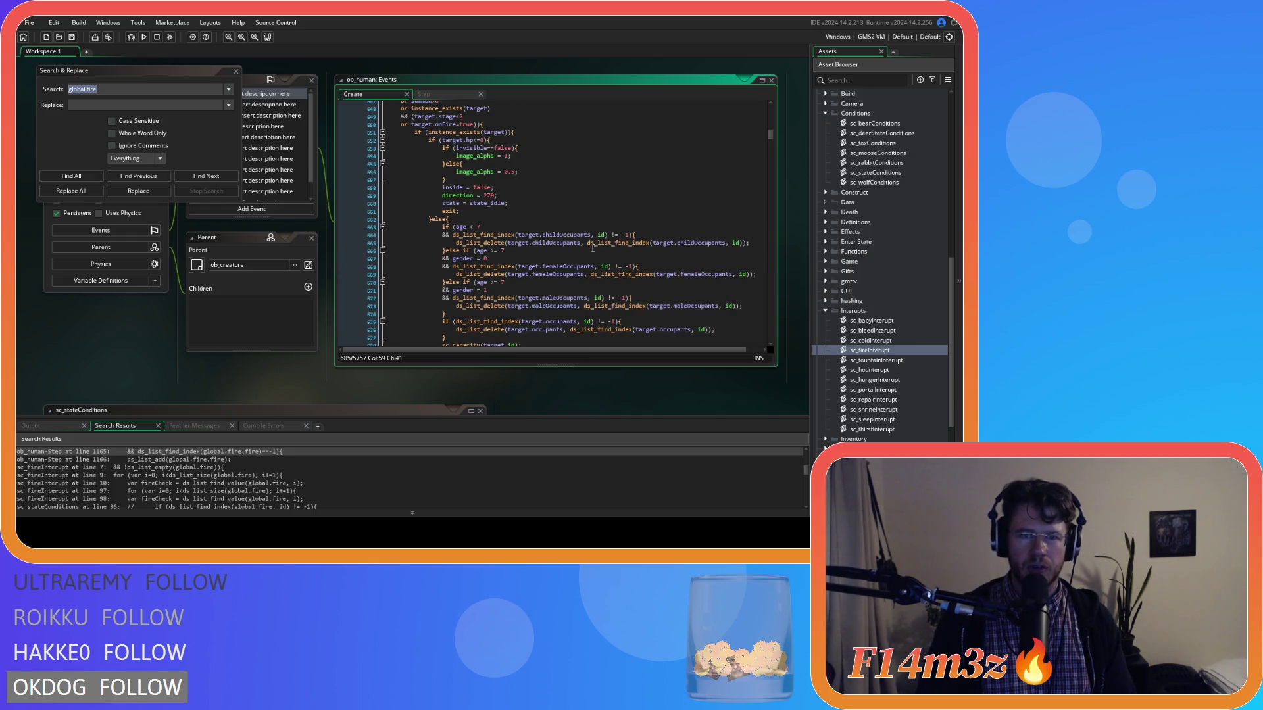
pyautogui.scroll(3, 592, 248)
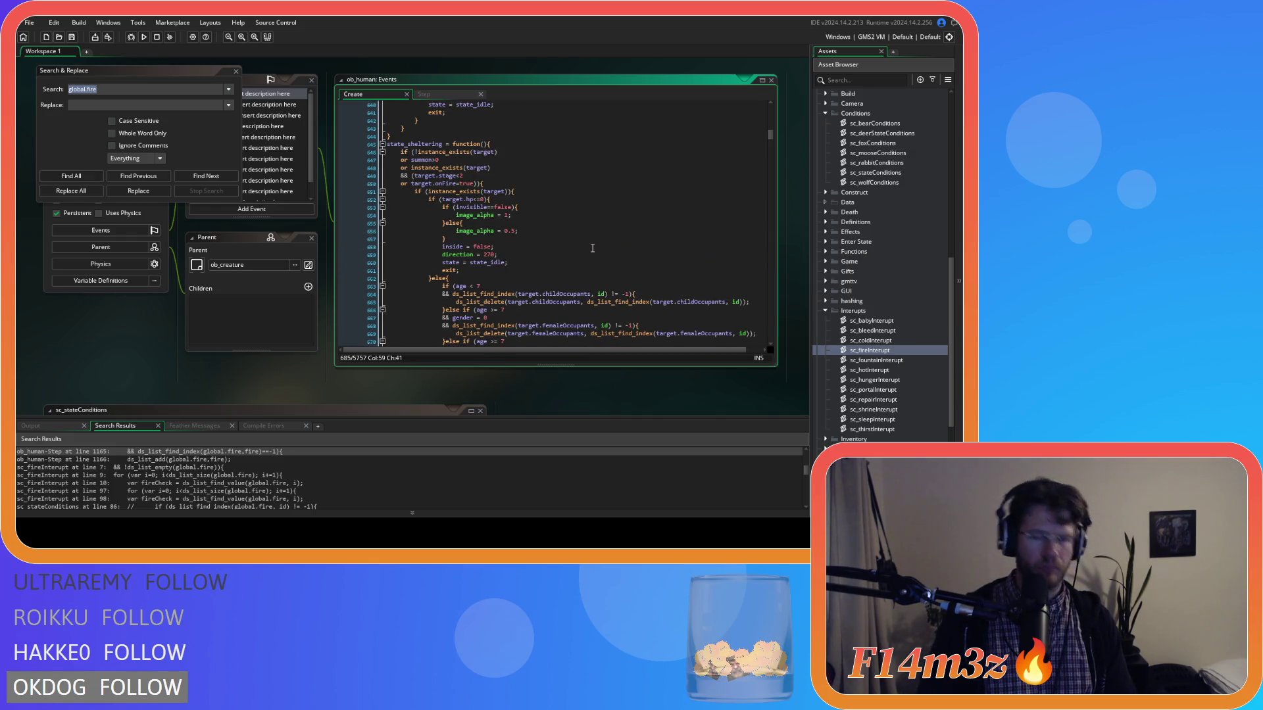
pyautogui.scroll(-8, 592, 248)
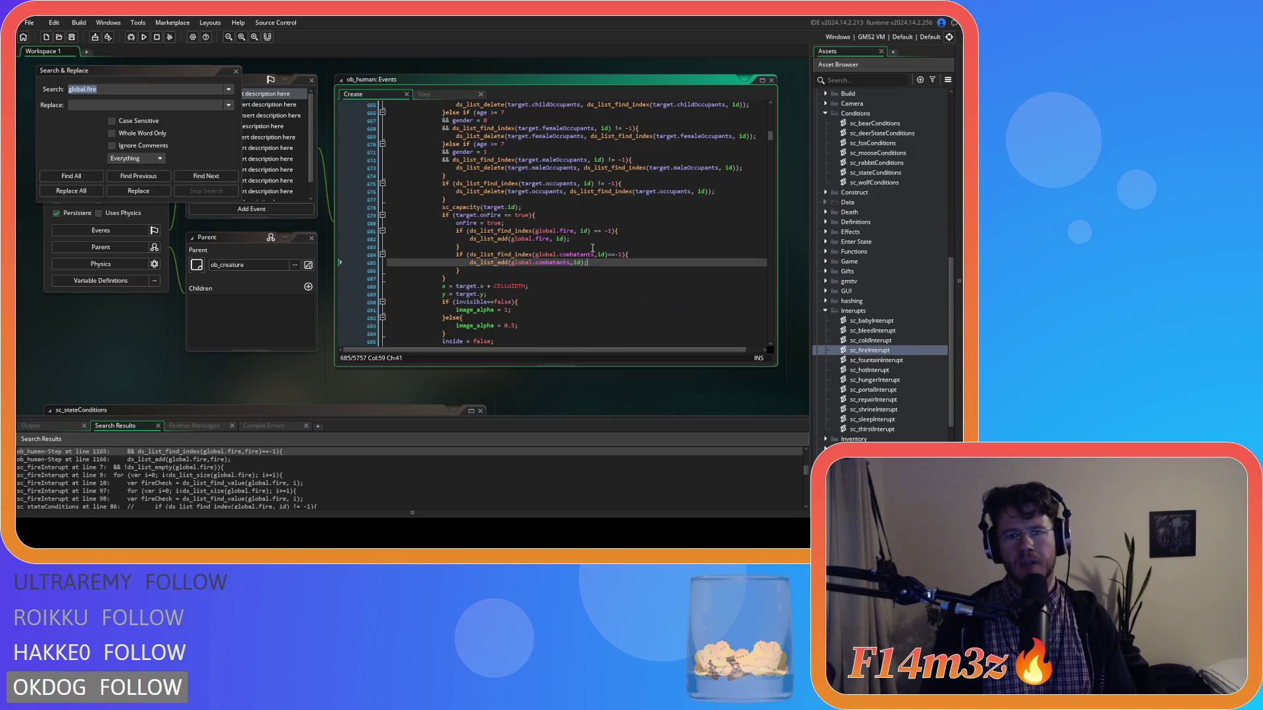
# Step: Remove the spaces around == in the line 679 onFire check, then undo it
pyautogui.click(509, 215)
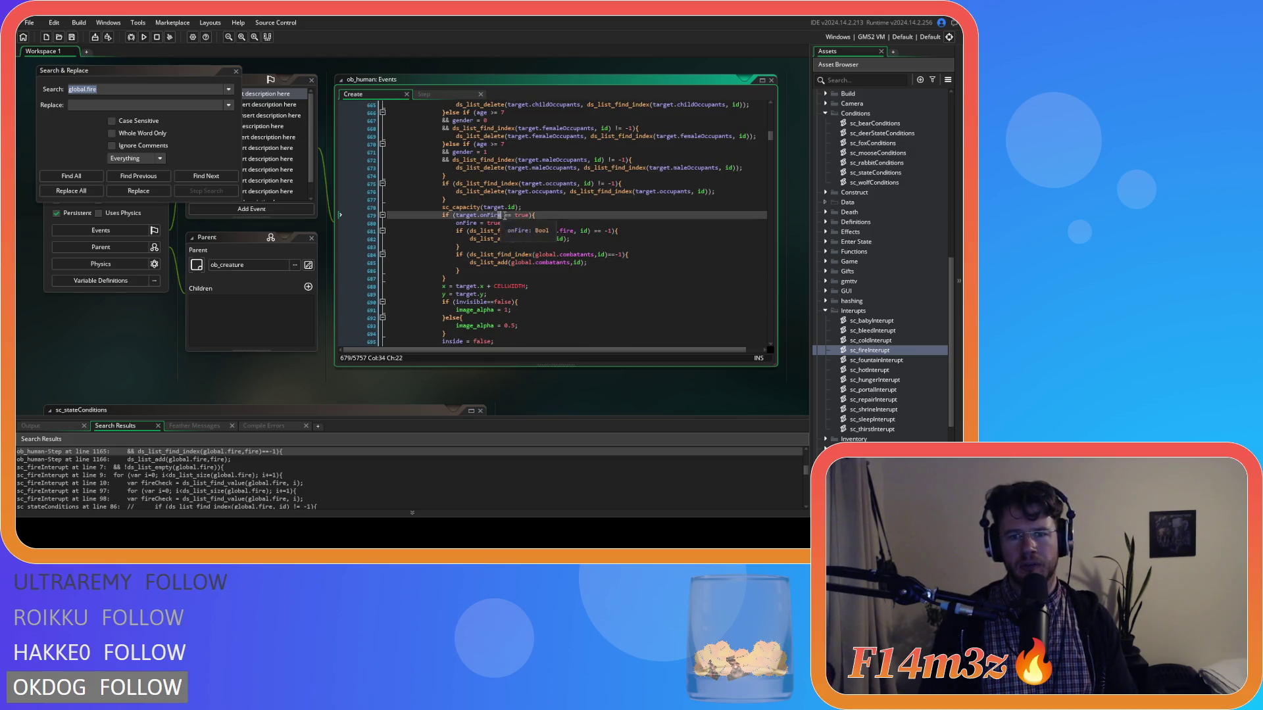
pyautogui.press('BackSpace')
pyautogui.press('Right')
pyautogui.press('Right')
pyautogui.press('Delete')
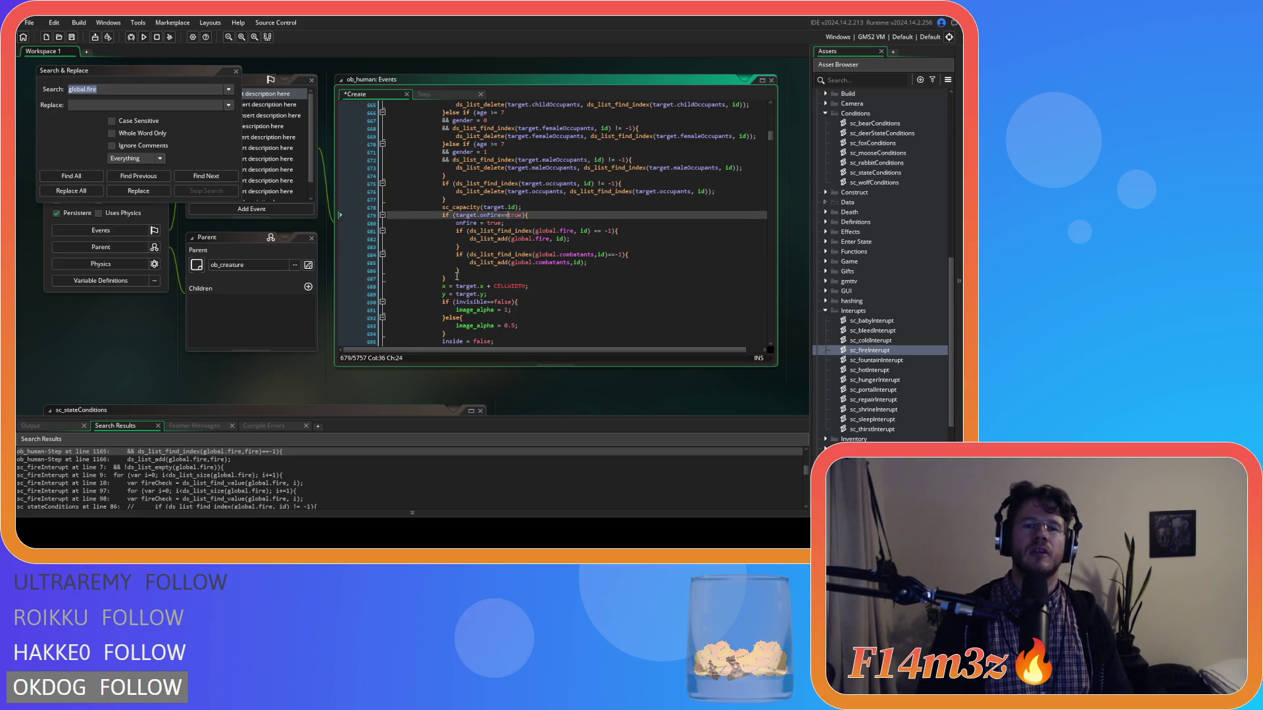
pyautogui.hotkey('ctrl', 'z')
pyautogui.hotkey('ctrl', 'z')
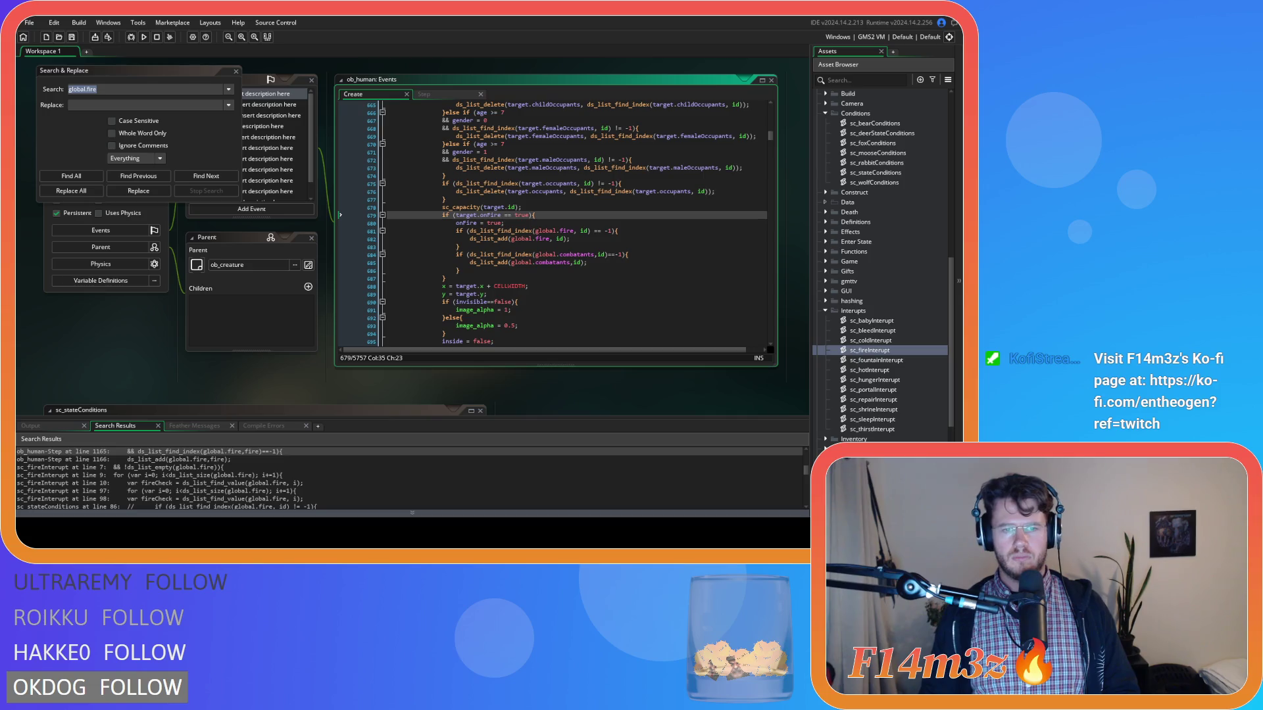
pyautogui.click(464, 319)
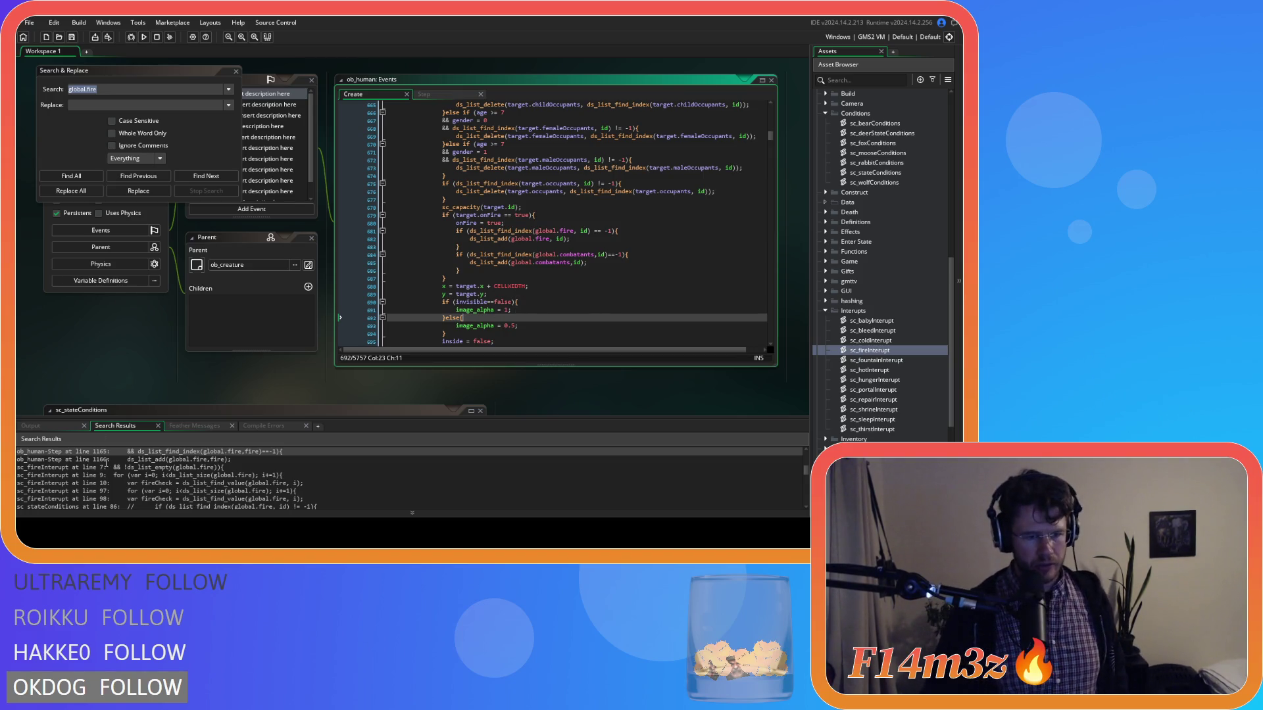
pyautogui.scroll(-2, 107, 463)
pyautogui.scroll(-10, 177, 487)
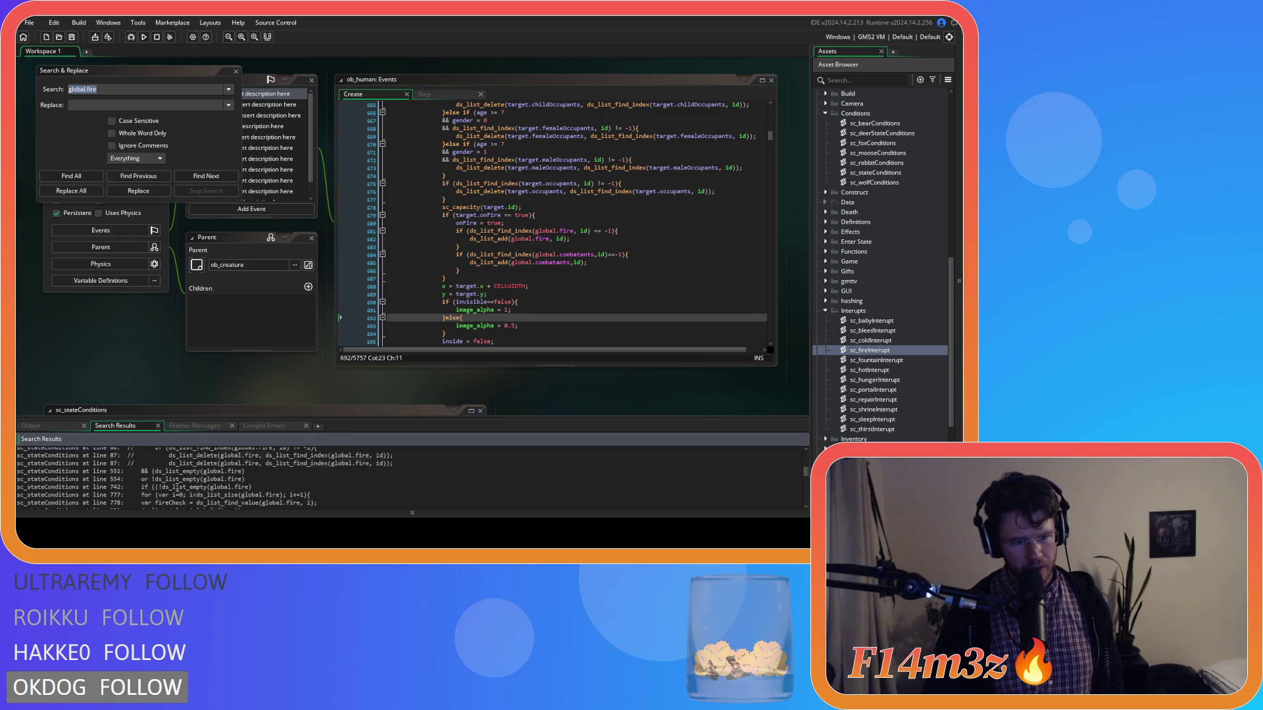
pyautogui.scroll(2, 177, 488)
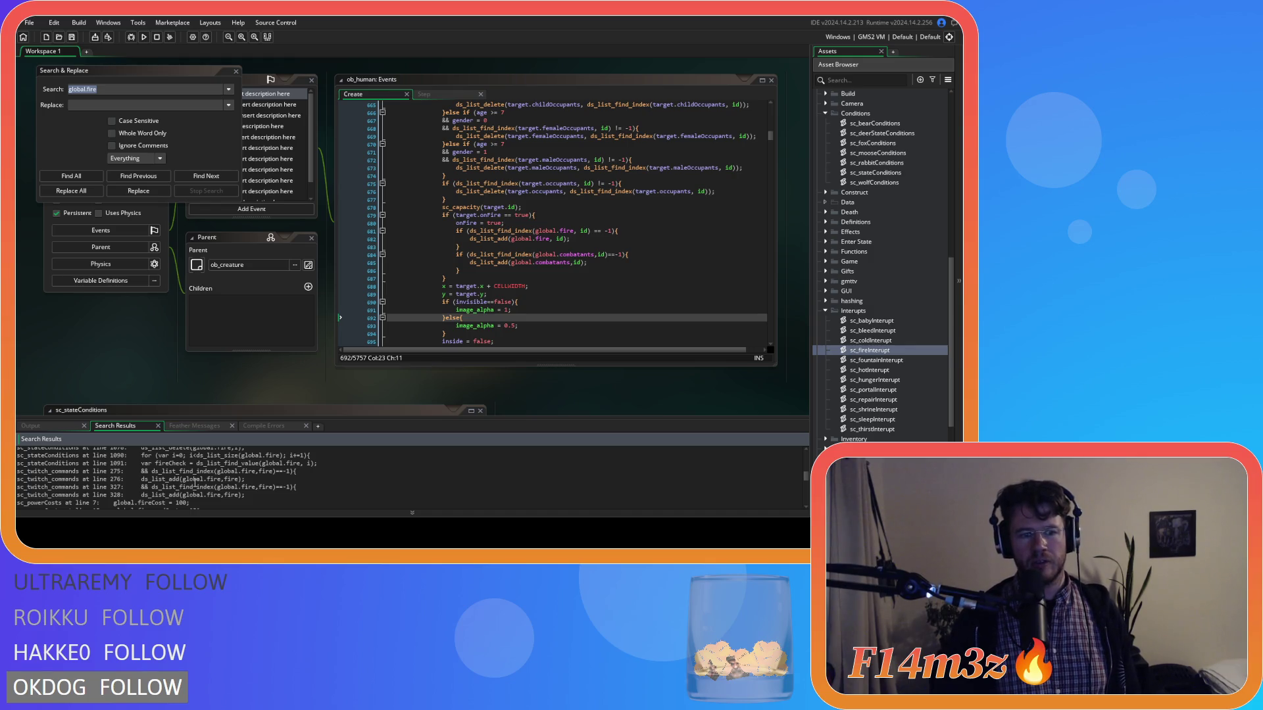
pyautogui.scroll(-1, 195, 485)
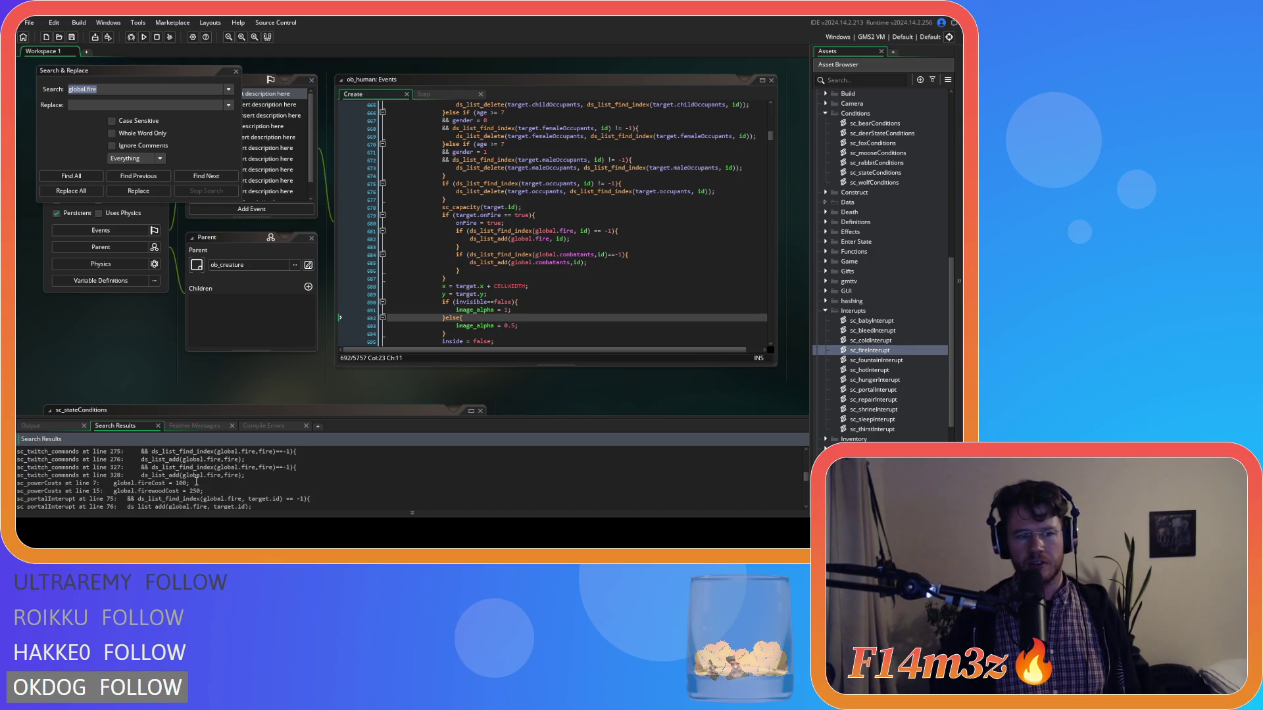
pyautogui.scroll(-1, 196, 483)
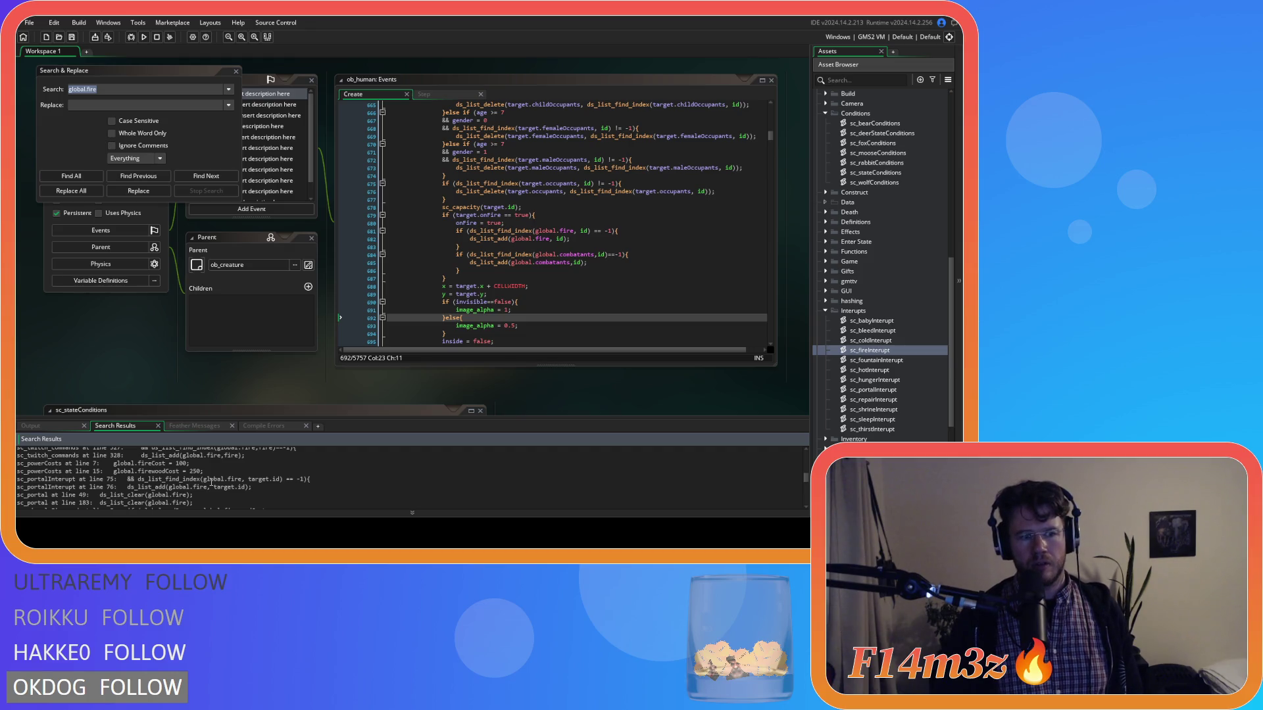
pyautogui.click(266, 487)
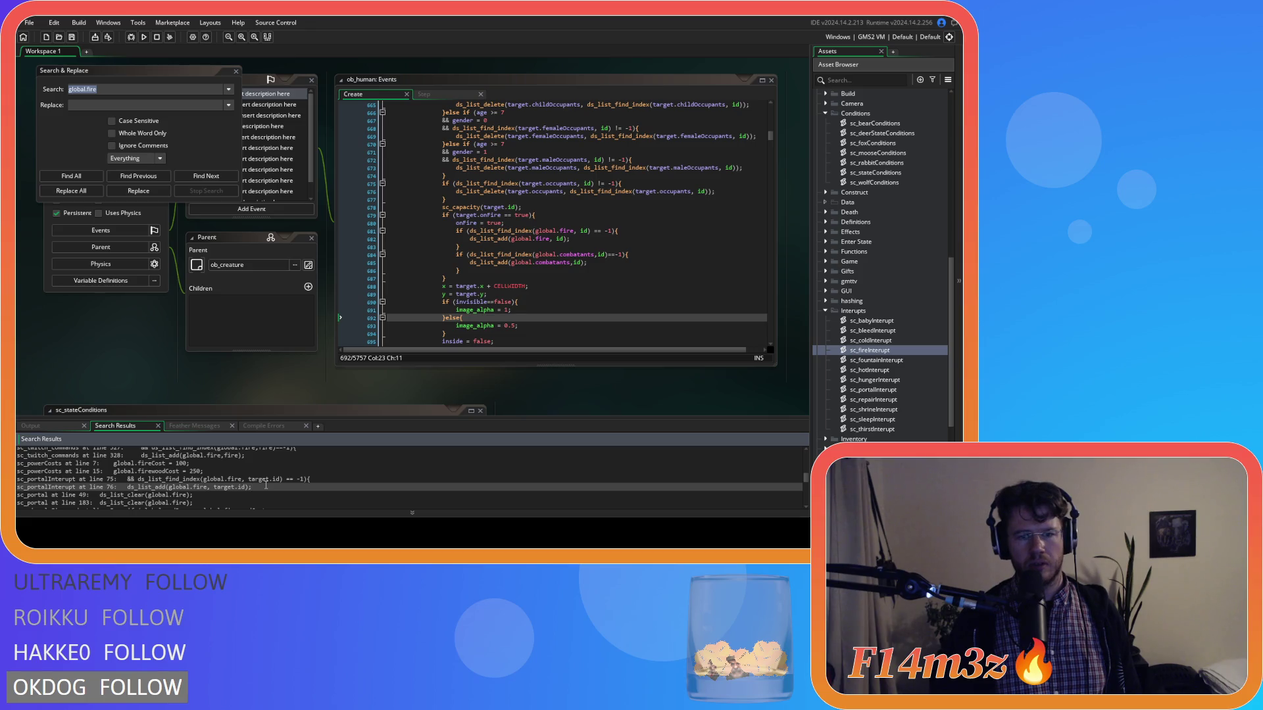
# Step: Open sc_portalInterupt at its global.fire match and move the search panel aside
pyautogui.doubleClick(266, 487)
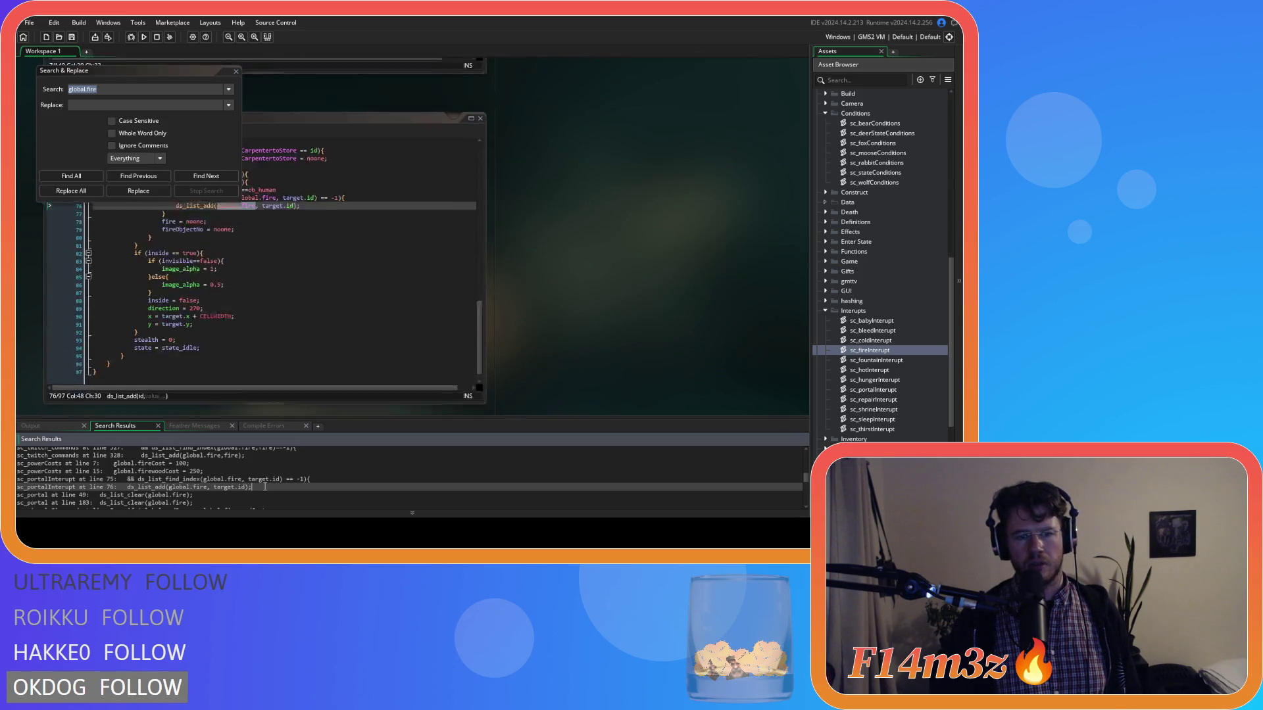
pyautogui.scroll(2, 377, 346)
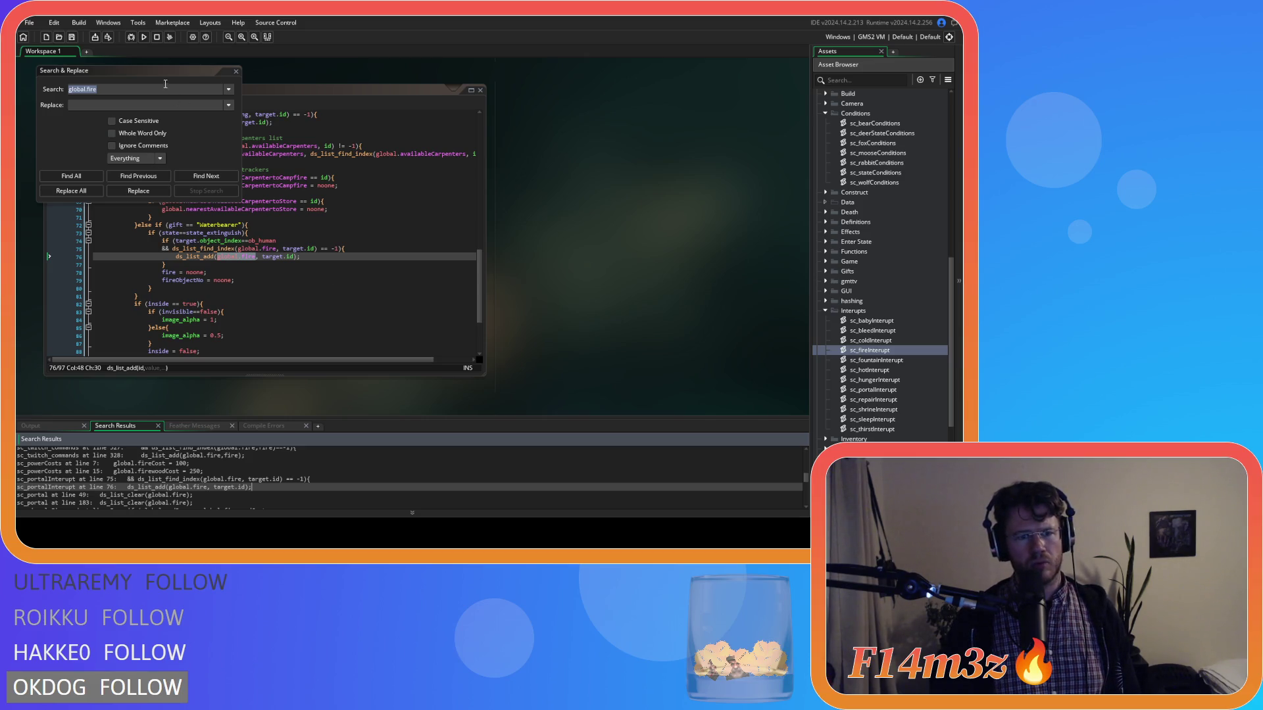
pyautogui.moveTo(157, 74); pyautogui.dragTo(657, 129)
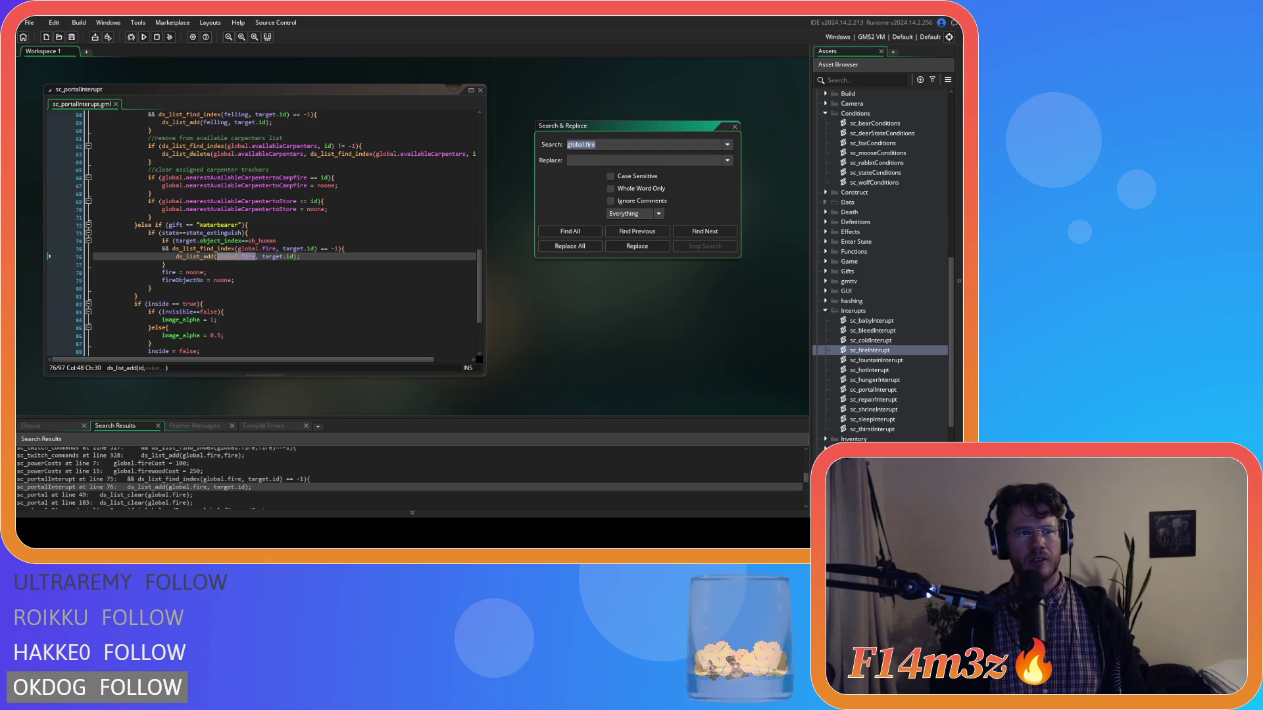
# Step: Inspect the fireObjectNo = noone line near line 77, then expand the Loading script group
pyautogui.click(304, 261)
pyautogui.click(303, 261)
pyautogui.click(288, 280)
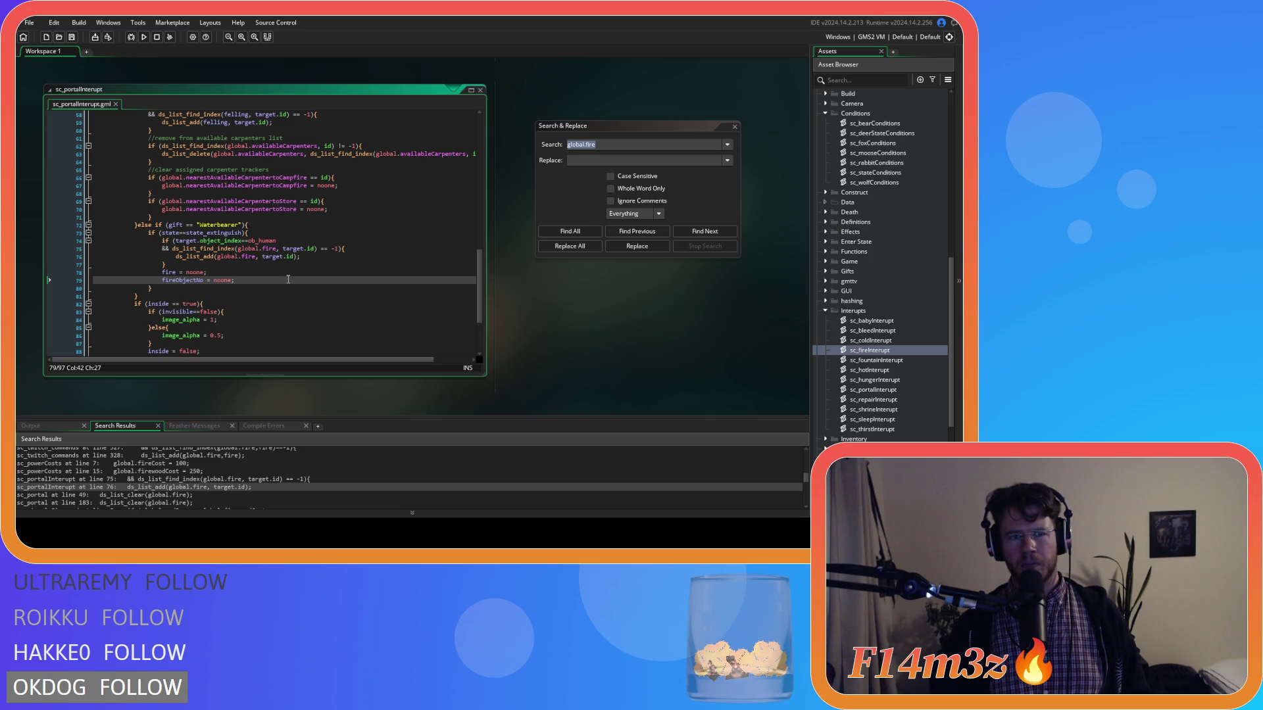
pyautogui.scroll(-5, 867, 417)
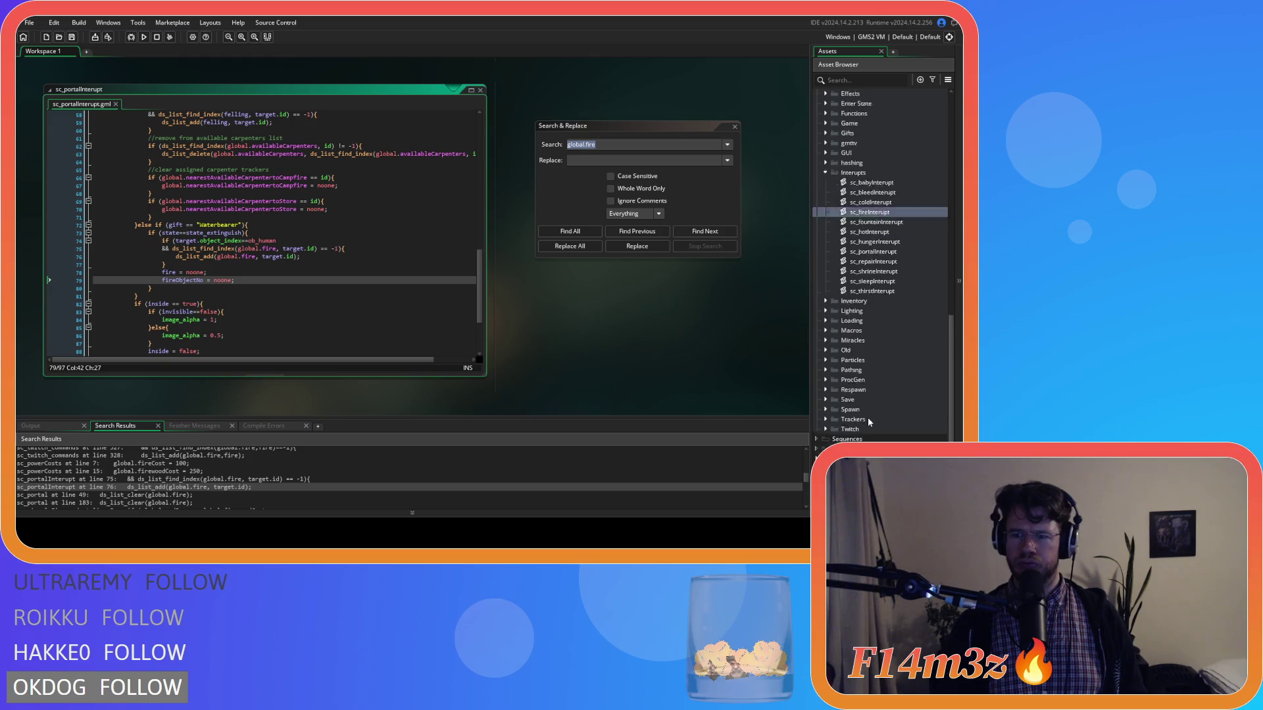
pyautogui.click(829, 301)
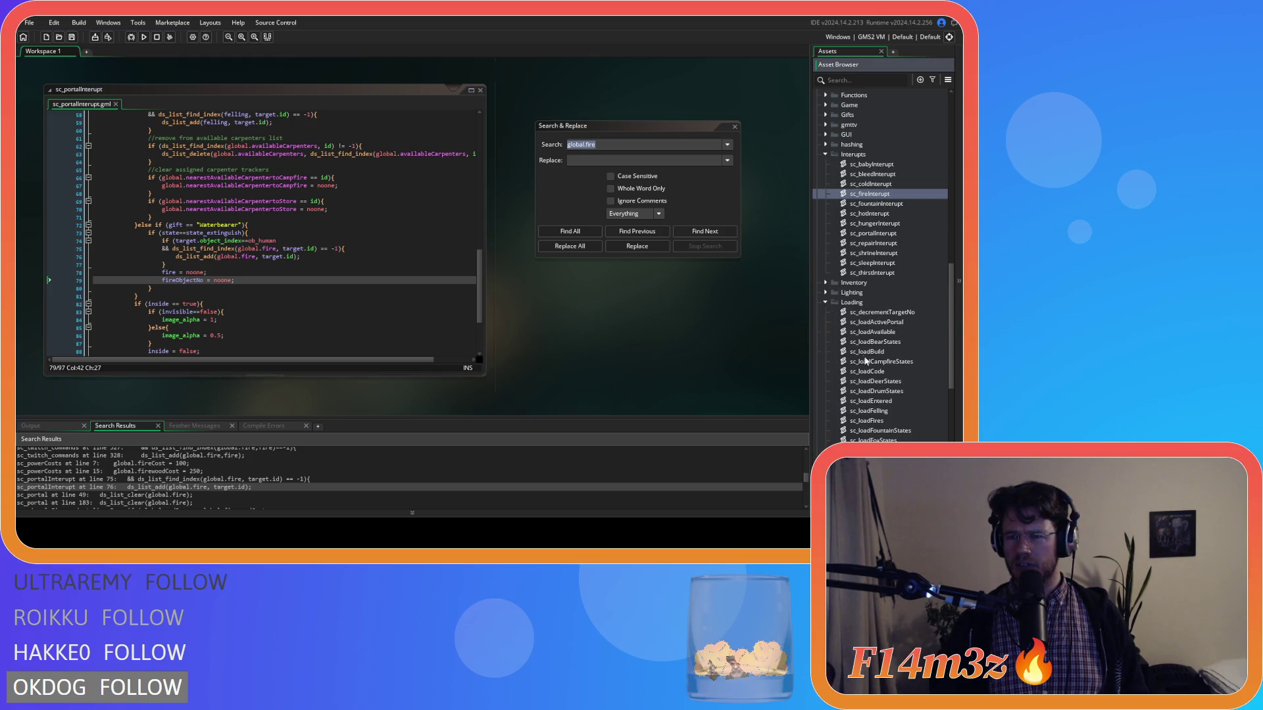
# Step: Open sc_loadFires and review its ob_human, onFire==true and combatants lines
pyautogui.scroll(-2, 885, 375)
pyautogui.doubleClick(894, 343)
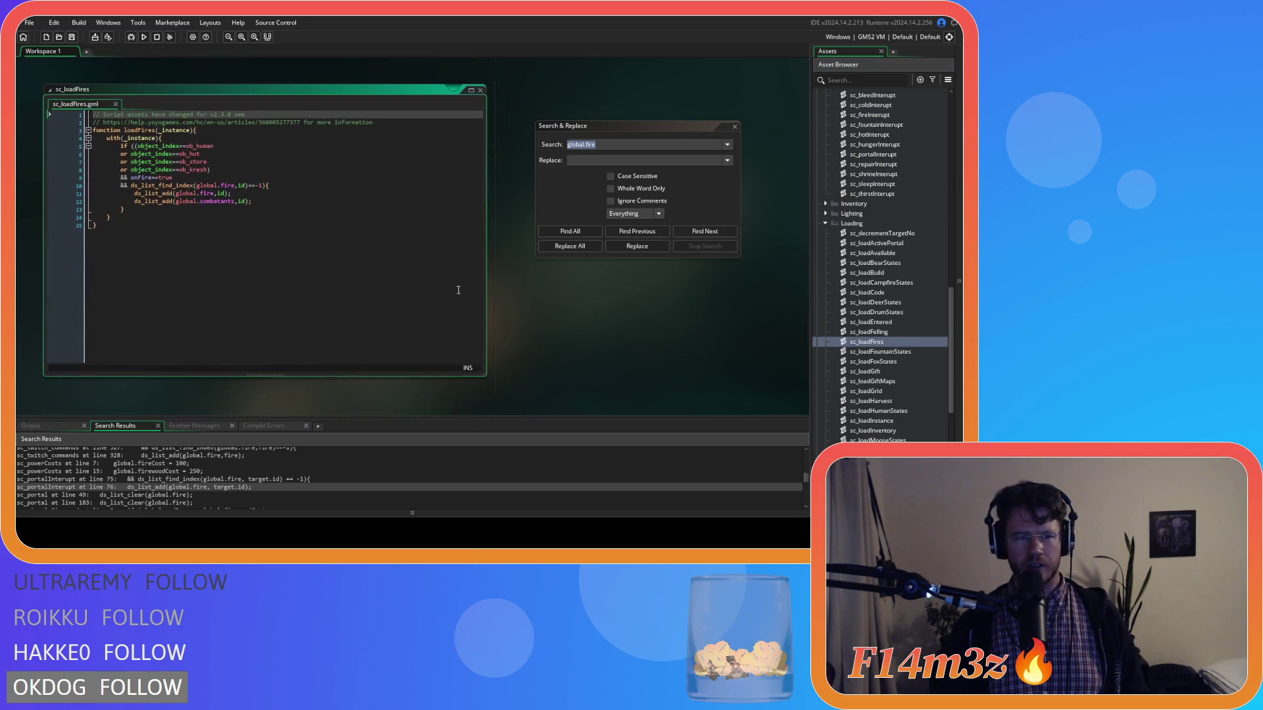
pyautogui.click(317, 204)
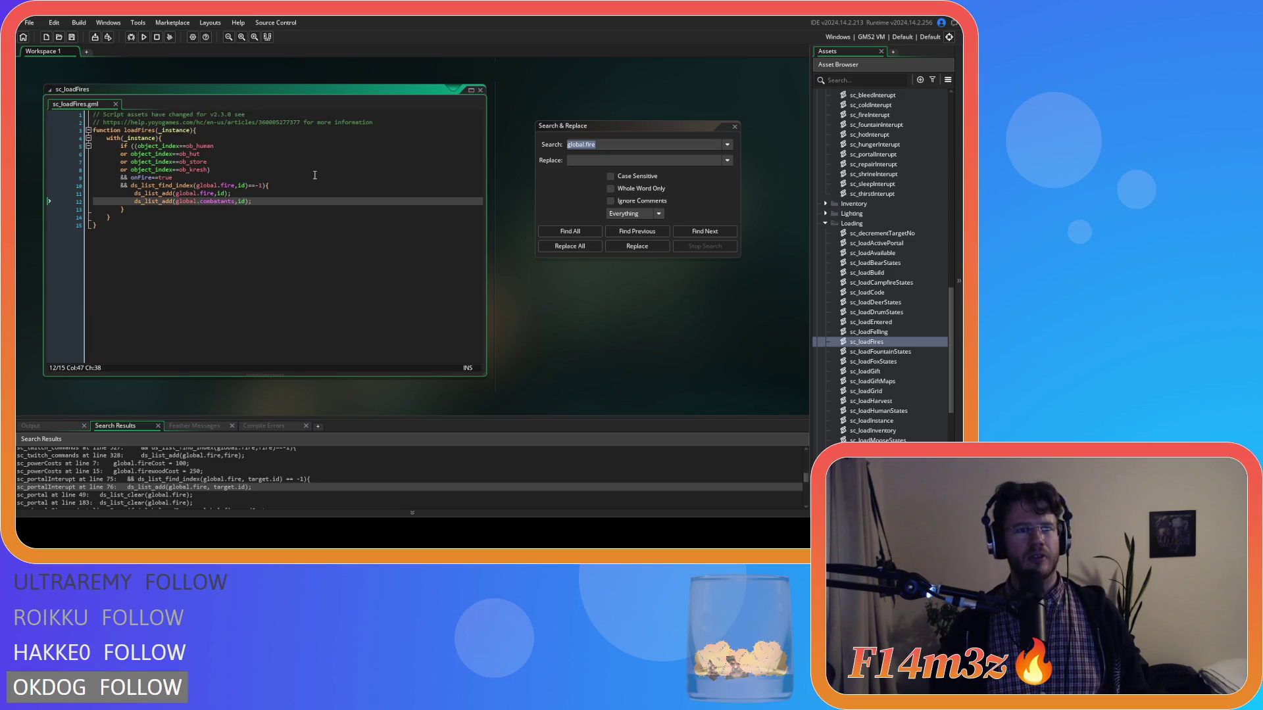
pyautogui.click(225, 175)
pyautogui.click(220, 147)
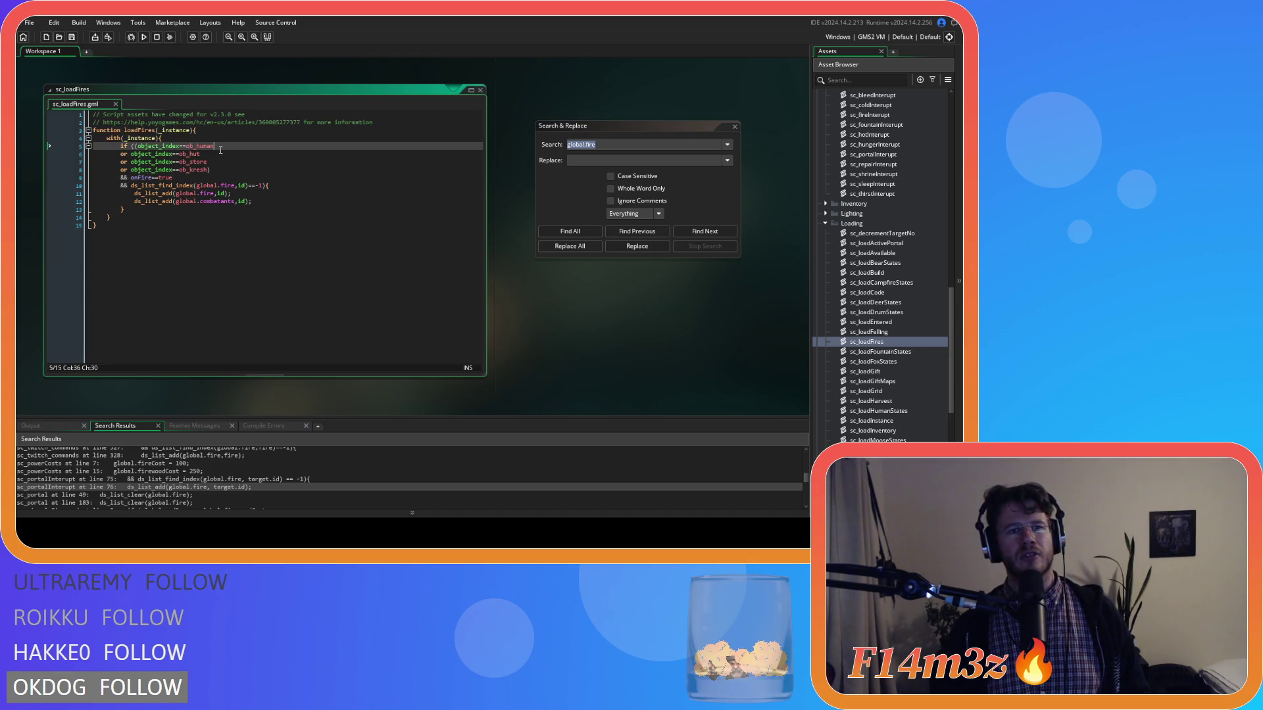
pyautogui.press('Down')
pyautogui.press('Down')
pyautogui.press('Down')
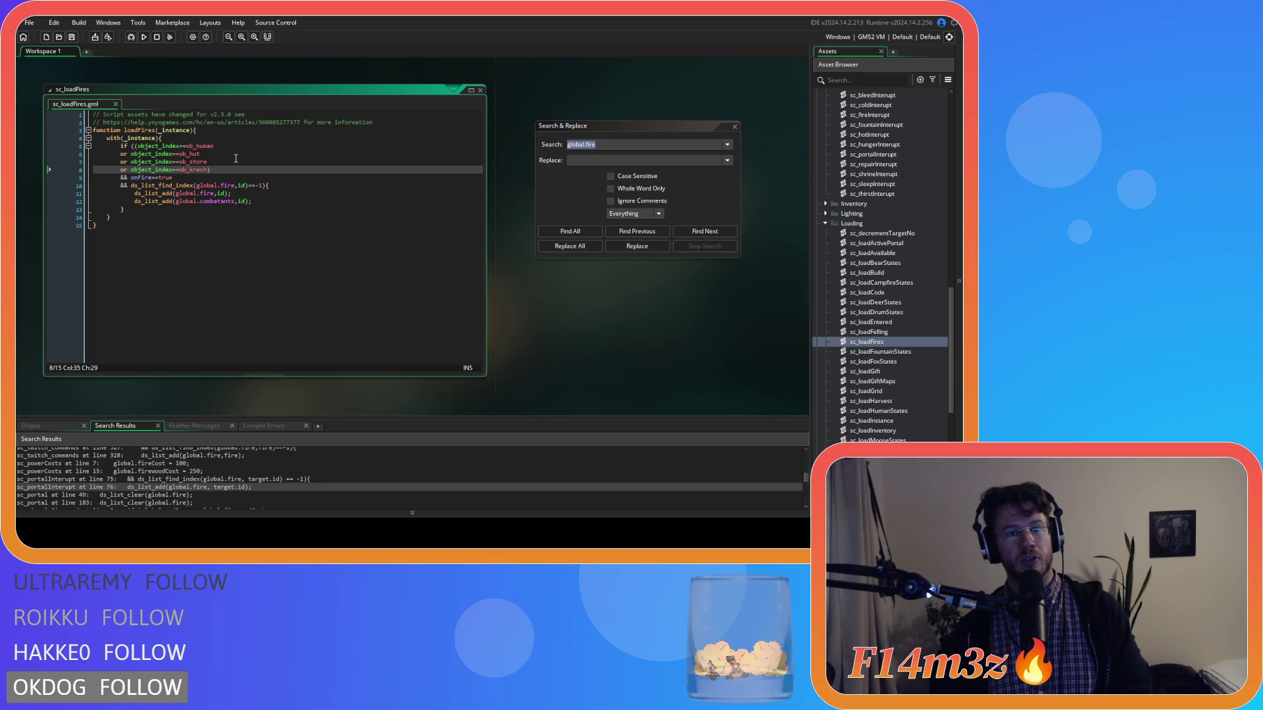
# Step: Duplicate the ob_kresh condition onto a new line below it
pyautogui.click(209, 170)
pyautogui.hotkey('ctrl', 'shift', 'Left')
pyautogui.hotkey('ctrl', 'shift', 'Left')
pyautogui.hotkey('ctrl', 'shift', 'Left')
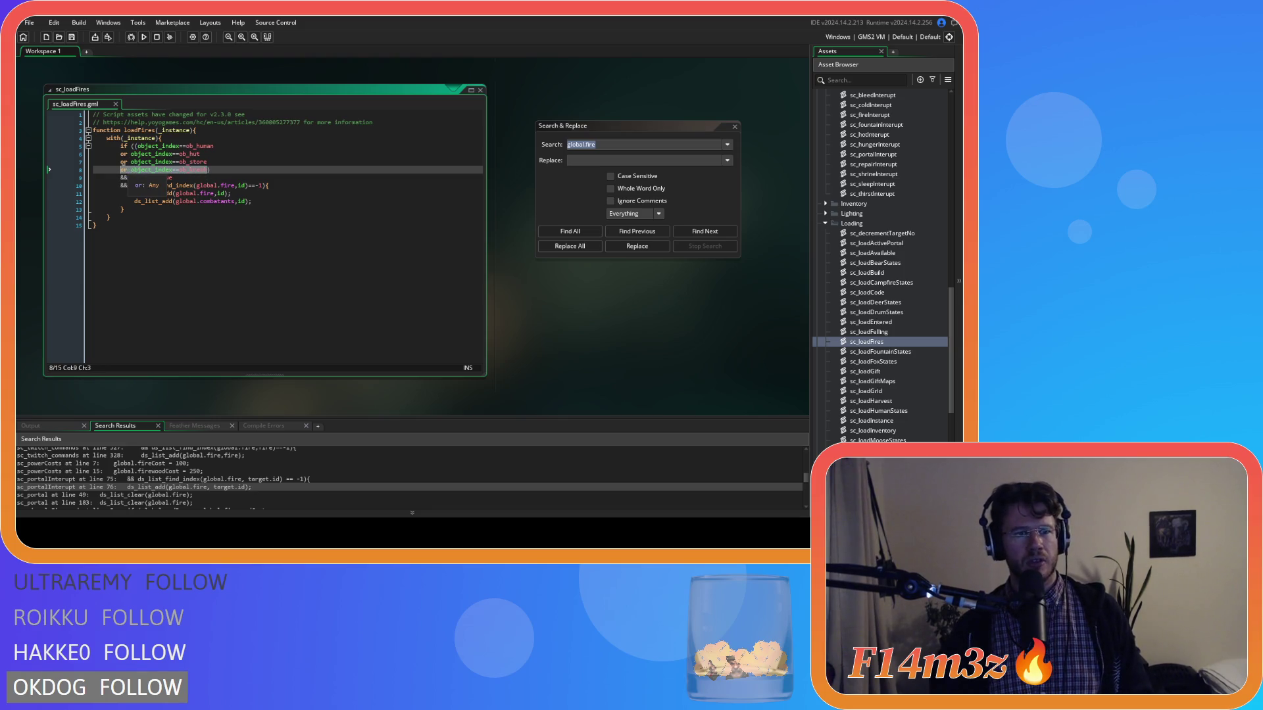
pyautogui.hotkey('ctrl', 'c')
pyautogui.press('Right')
pyautogui.press('Return')
pyautogui.hotkey('ctrl', 'v')
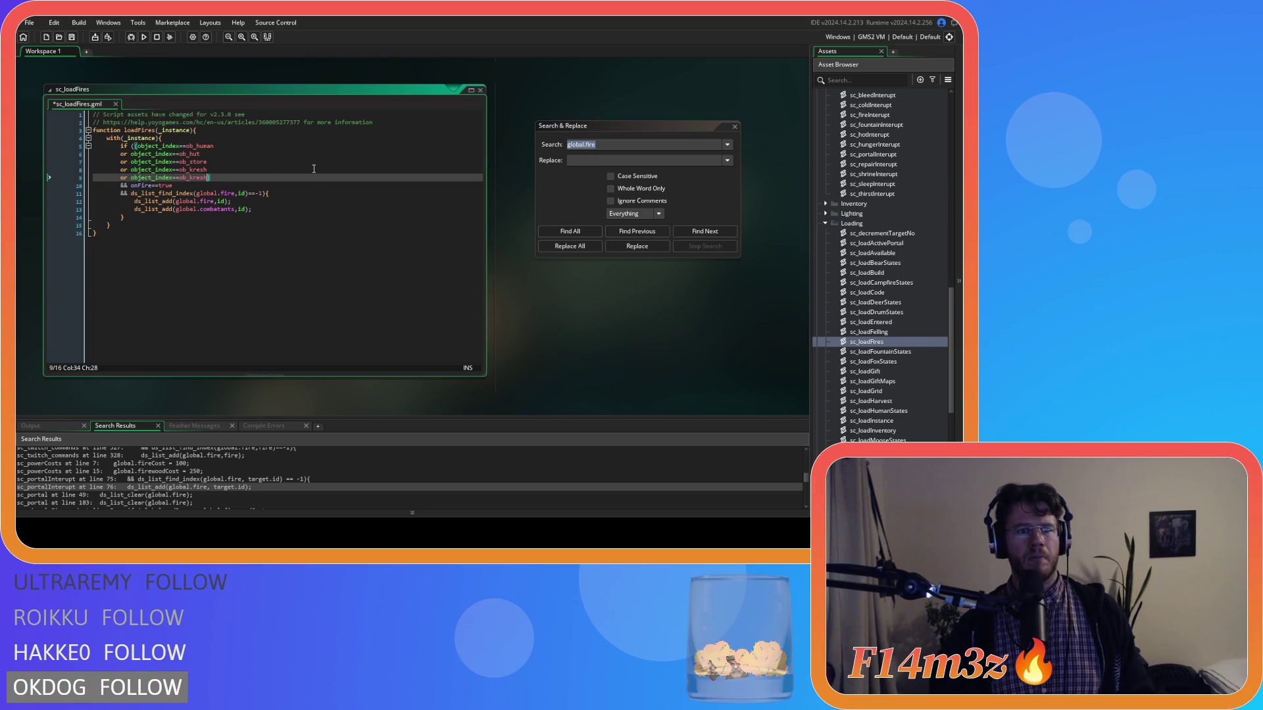
# Step: Change the duplicated condition to ob_tree, keeping ob_kresh on its own line
pyautogui.click(189, 179)
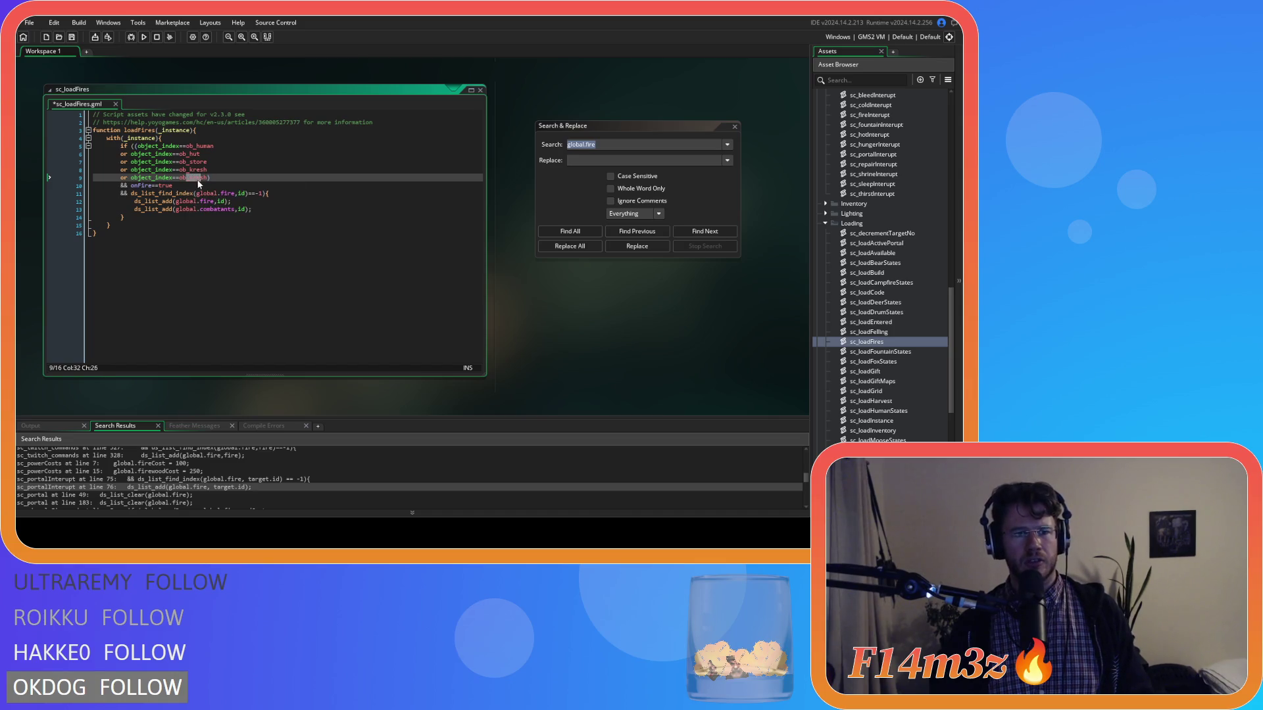
pyautogui.click(193, 179)
pyautogui.moveTo(199, 179); pyautogui.dragTo(207, 179)
pyautogui.write('treeor object_index==ob_kresh')
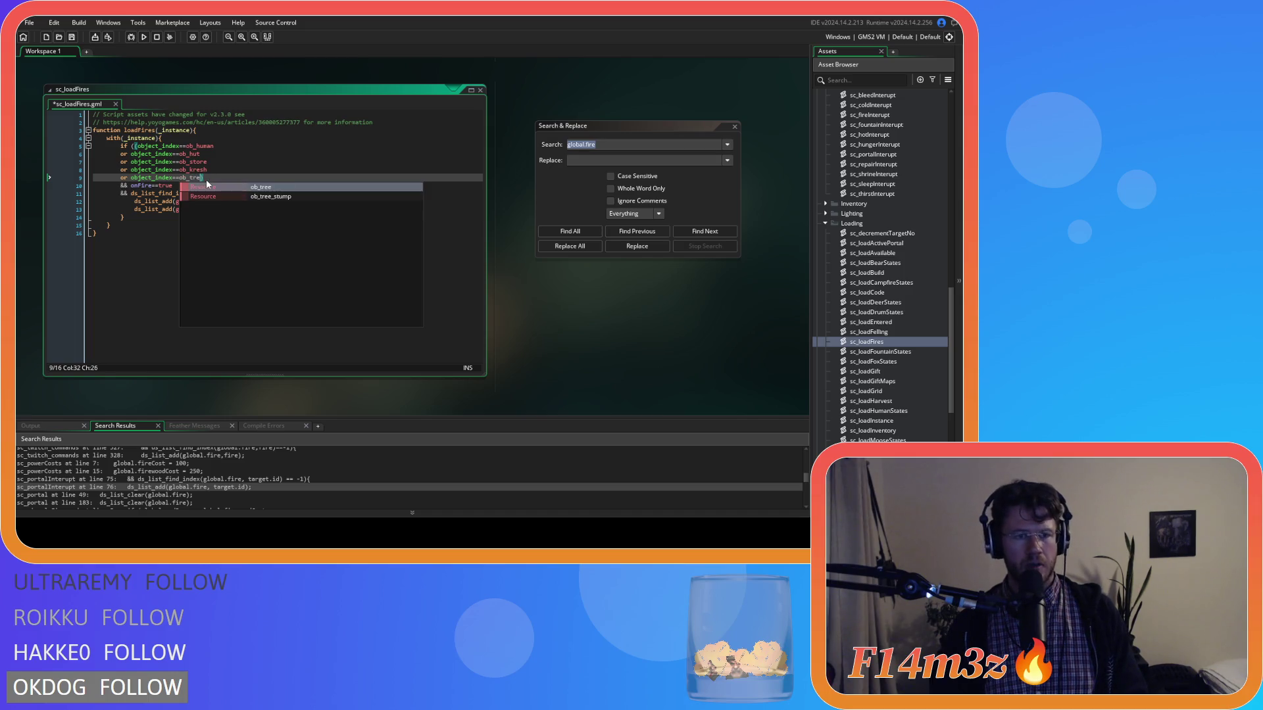
pyautogui.hotkey('ctrl', 'Left')
pyautogui.hotkey('ctrl', 'Left')
pyautogui.hotkey('ctrl', 'Left')
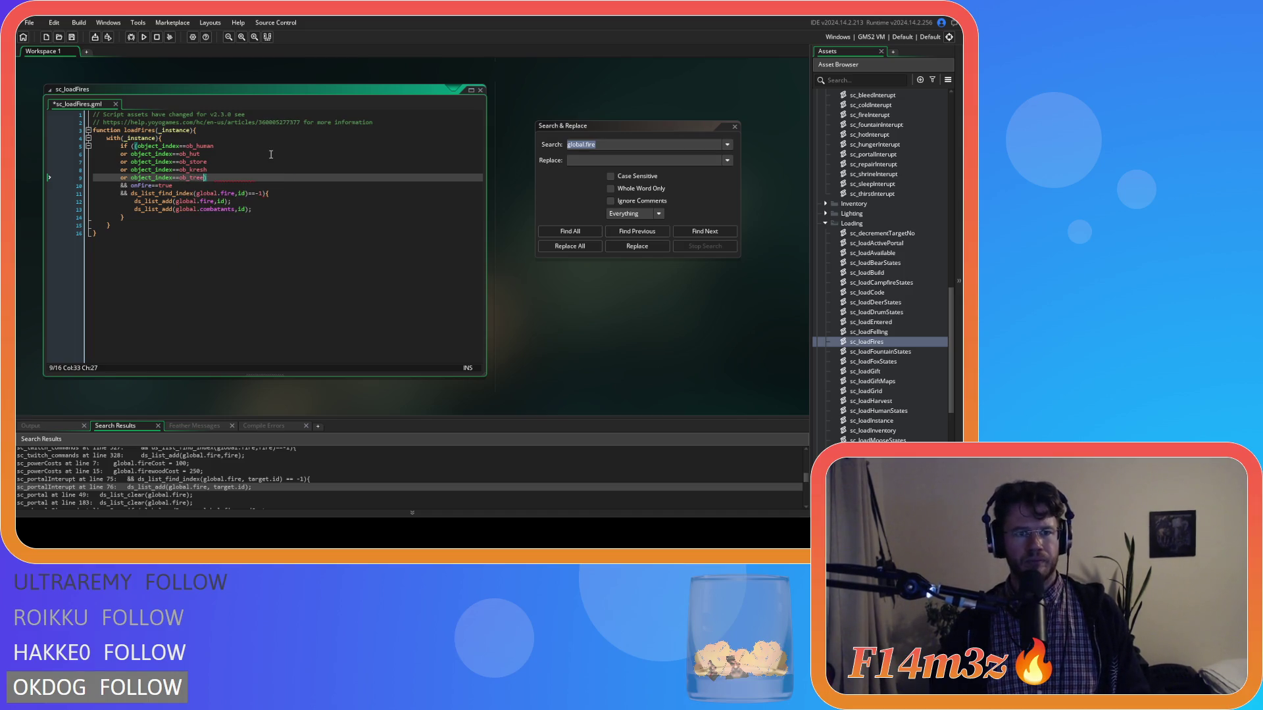
pyautogui.press('Return')
pyautogui.press('End')
pyautogui.press('Left')
# Step: Add ob_miracle_tree and ob_bush conditions to the fire-tracked object list
pyautogui.moveTo(189, 187); pyautogui.dragTo(206, 188)
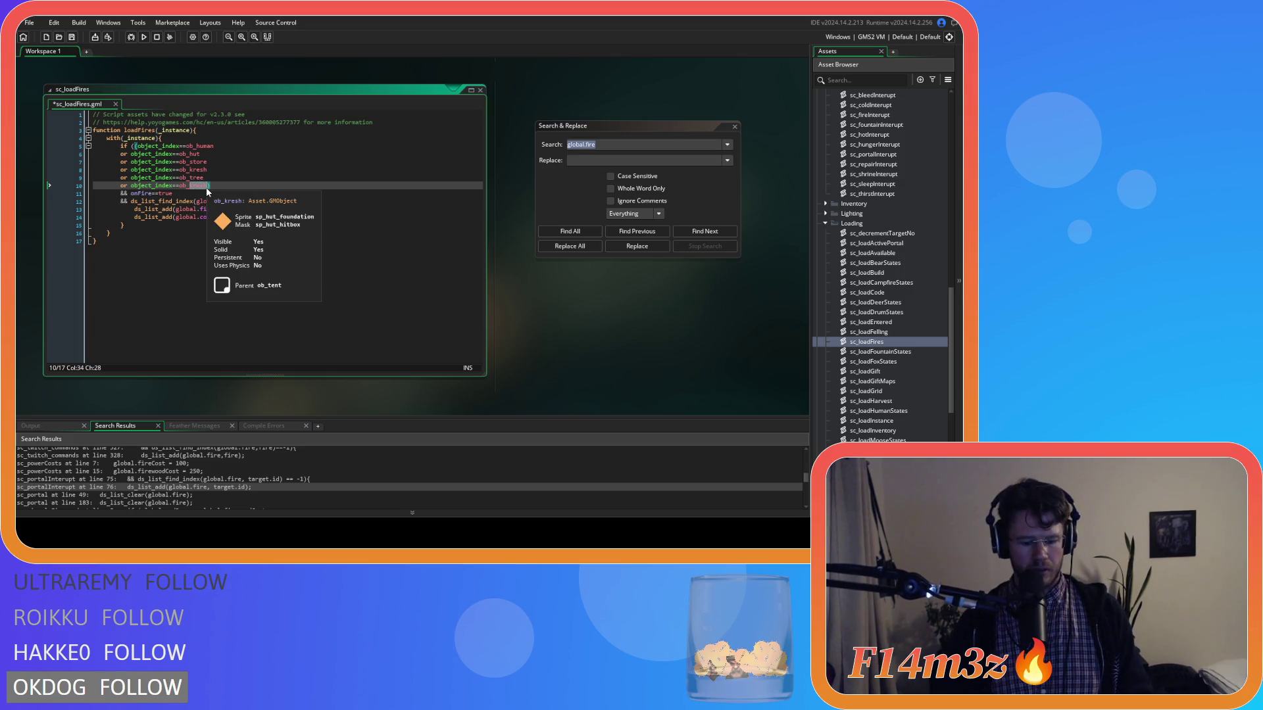
pyautogui.write('miracle_tree')
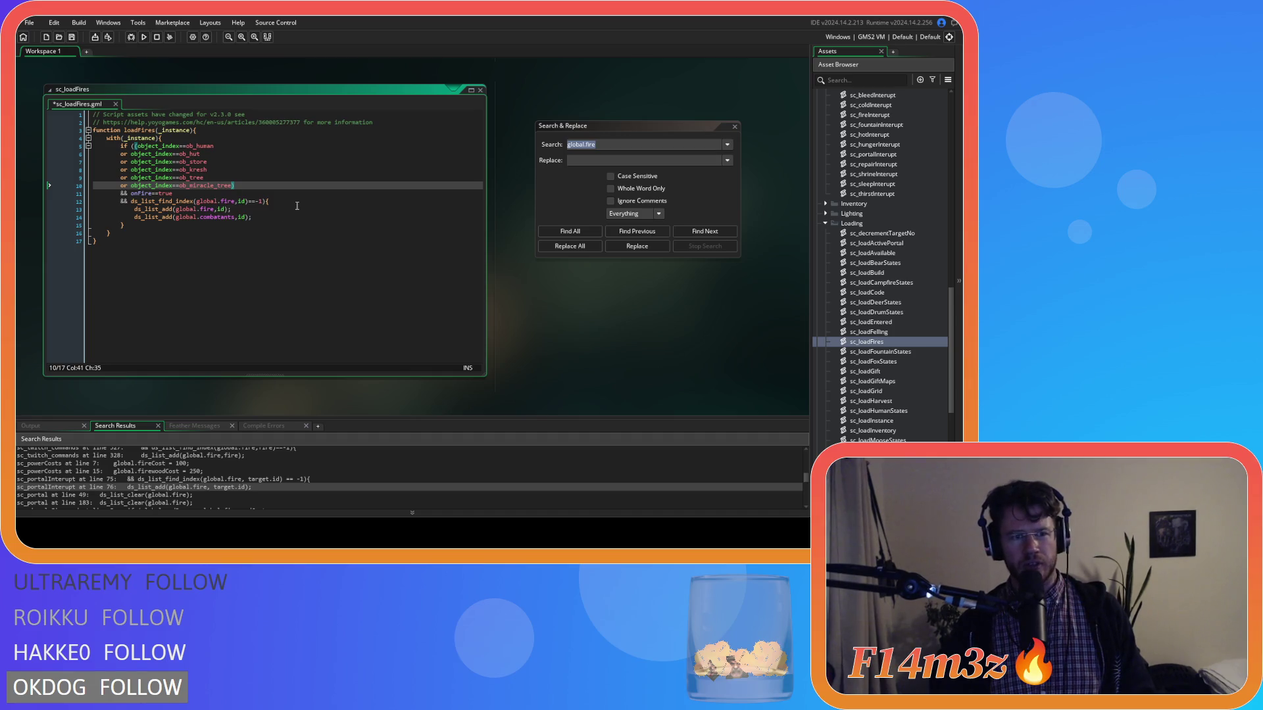
pyautogui.press('Return')
pyautogui.hotkey('ctrl', 'v')
pyautogui.doubleClick(192, 193)
pyautogui.write('bush')
# Step: Save sc_loadFires and review the end of the script
pyautogui.hotkey('ctrl', 's')
pyautogui.click(279, 192)
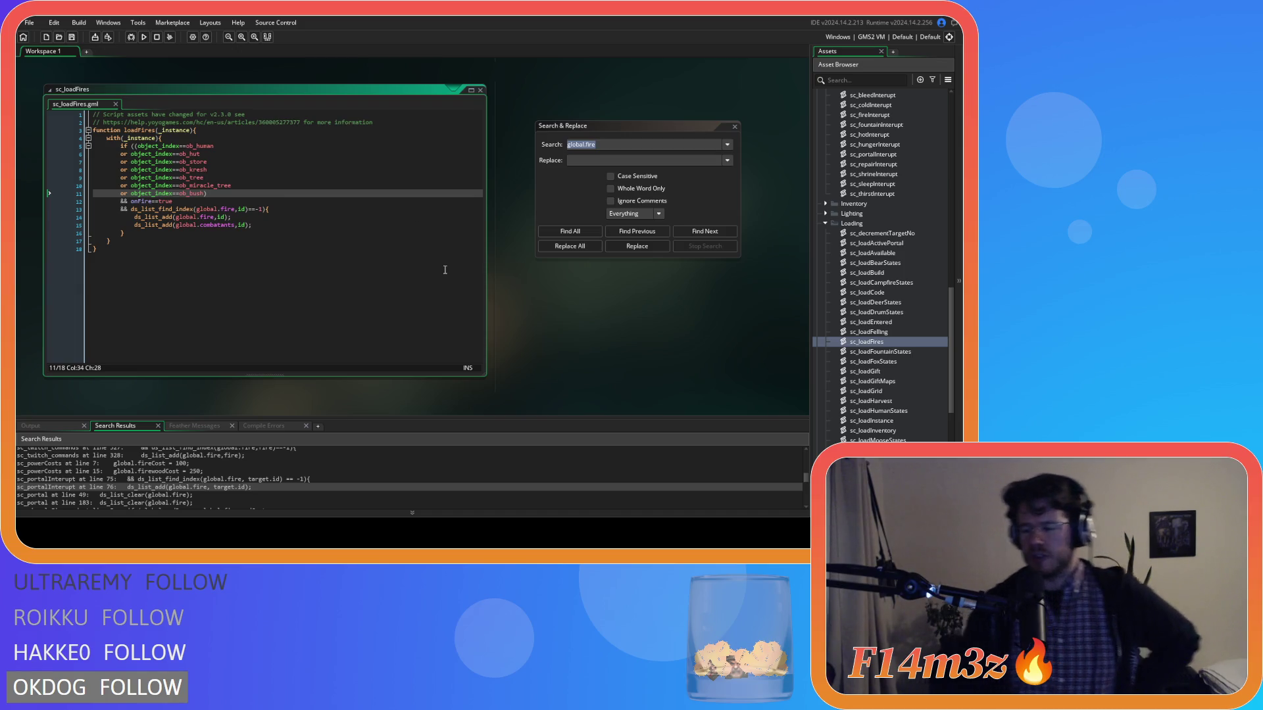
pyautogui.click(348, 240)
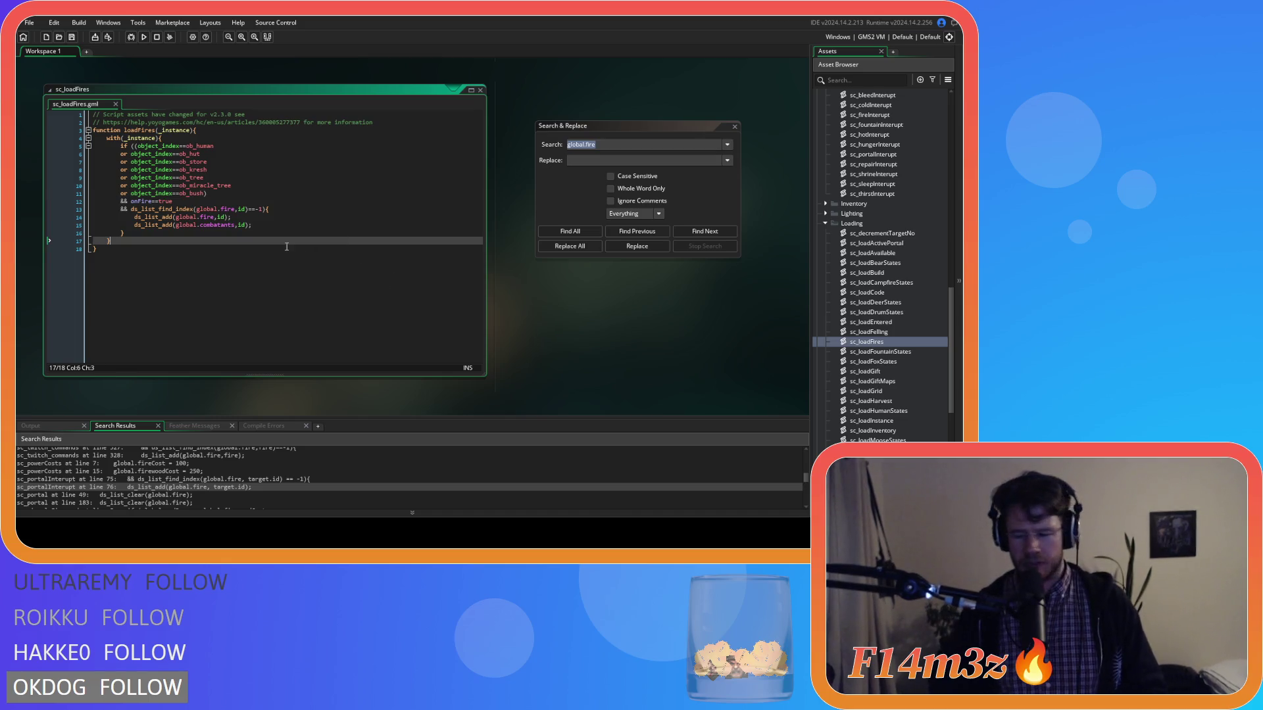
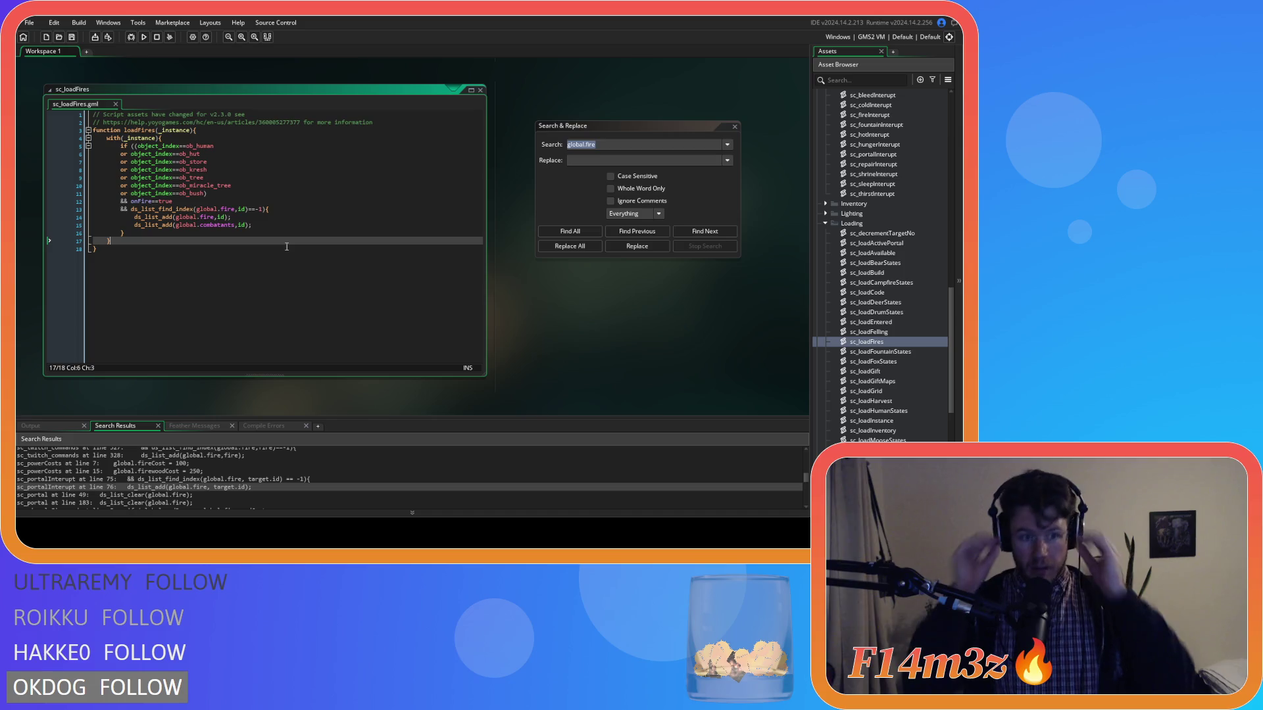
# Step: Inspect the global.fire existence check and add line in sc_loadFires, then close Search & Replace
pyautogui.click(269, 216)
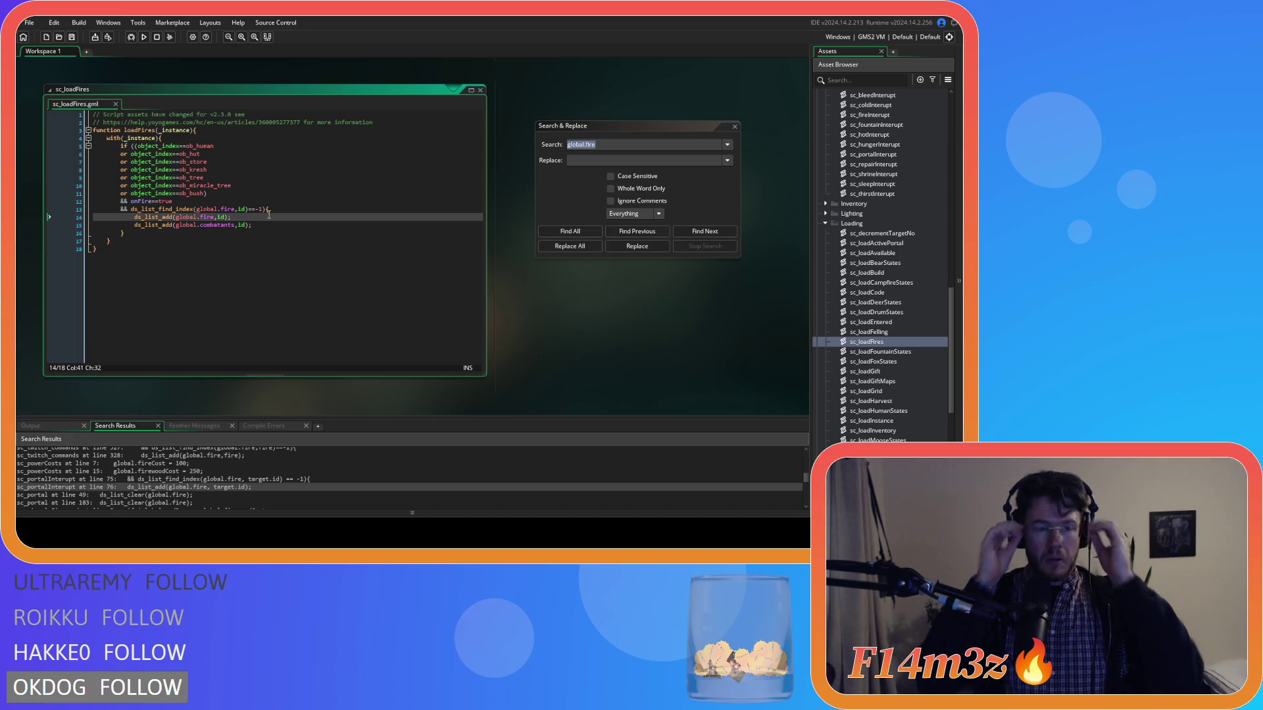
pyautogui.click(268, 208)
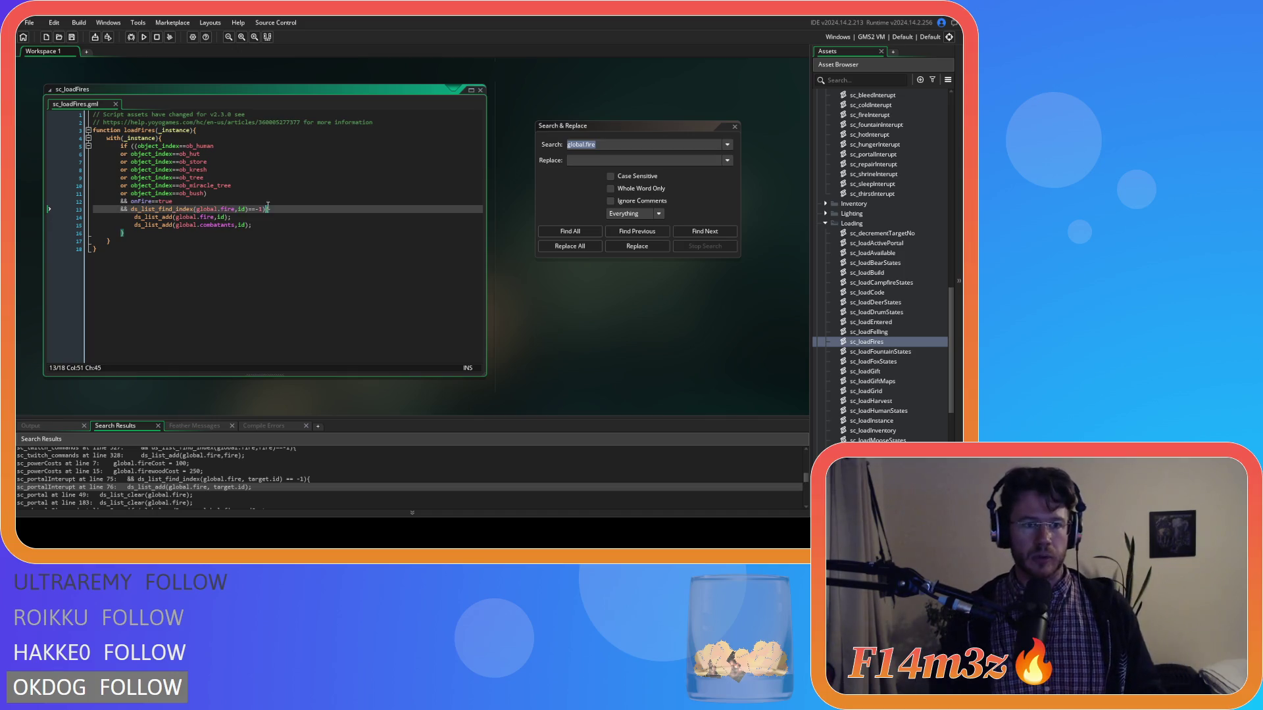
pyautogui.click(735, 126)
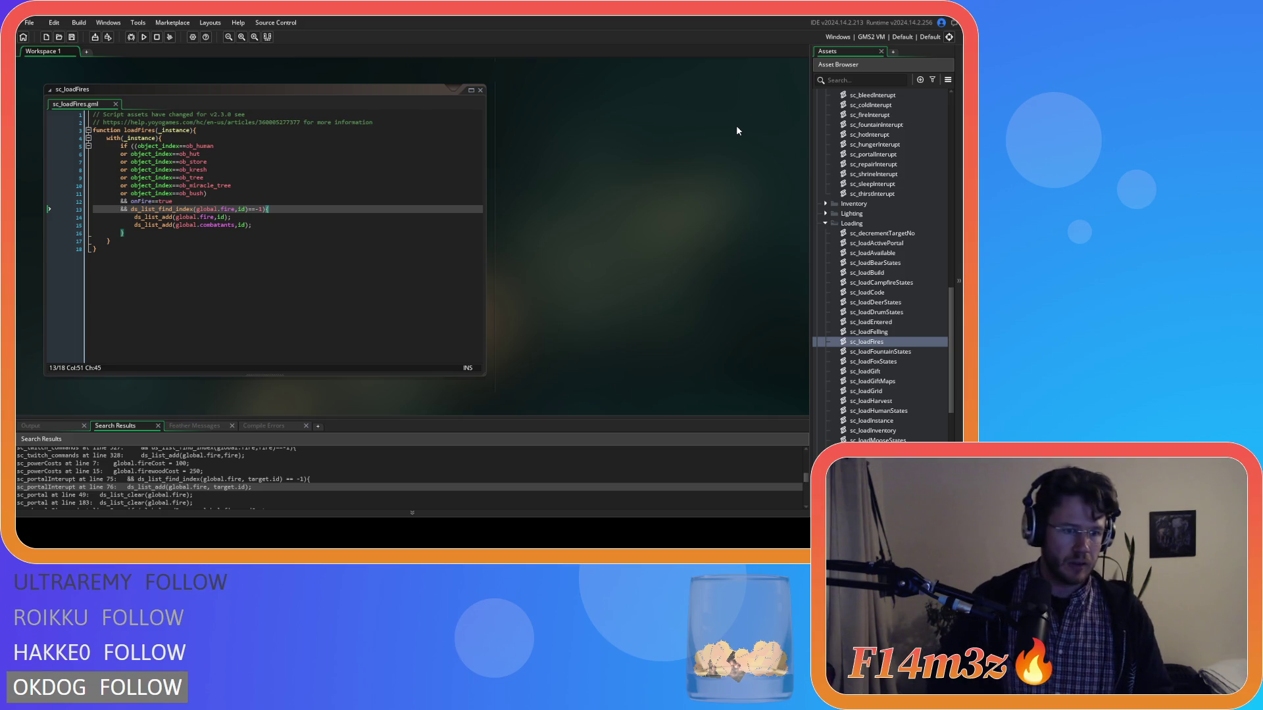
# Step: Scroll the Search Results through the global.fire matches down to the lighting object's entries
pyautogui.scroll(-3, 198, 487)
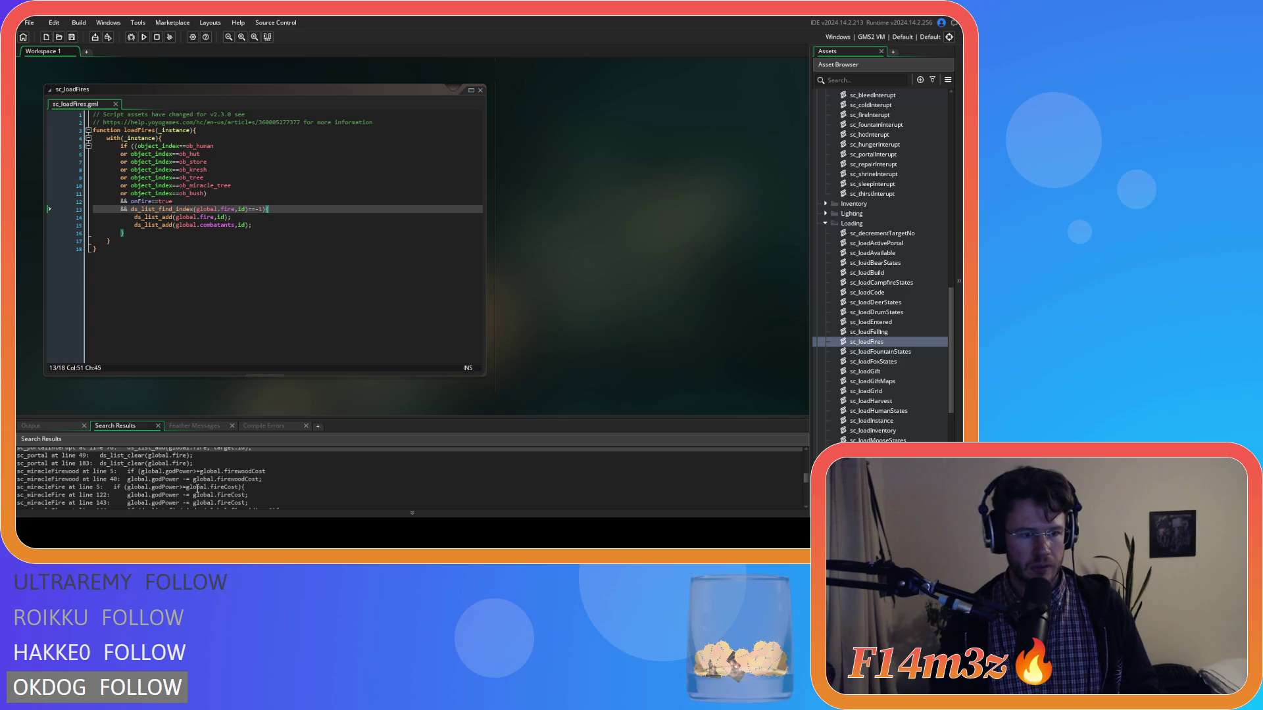
pyautogui.scroll(-3, 197, 490)
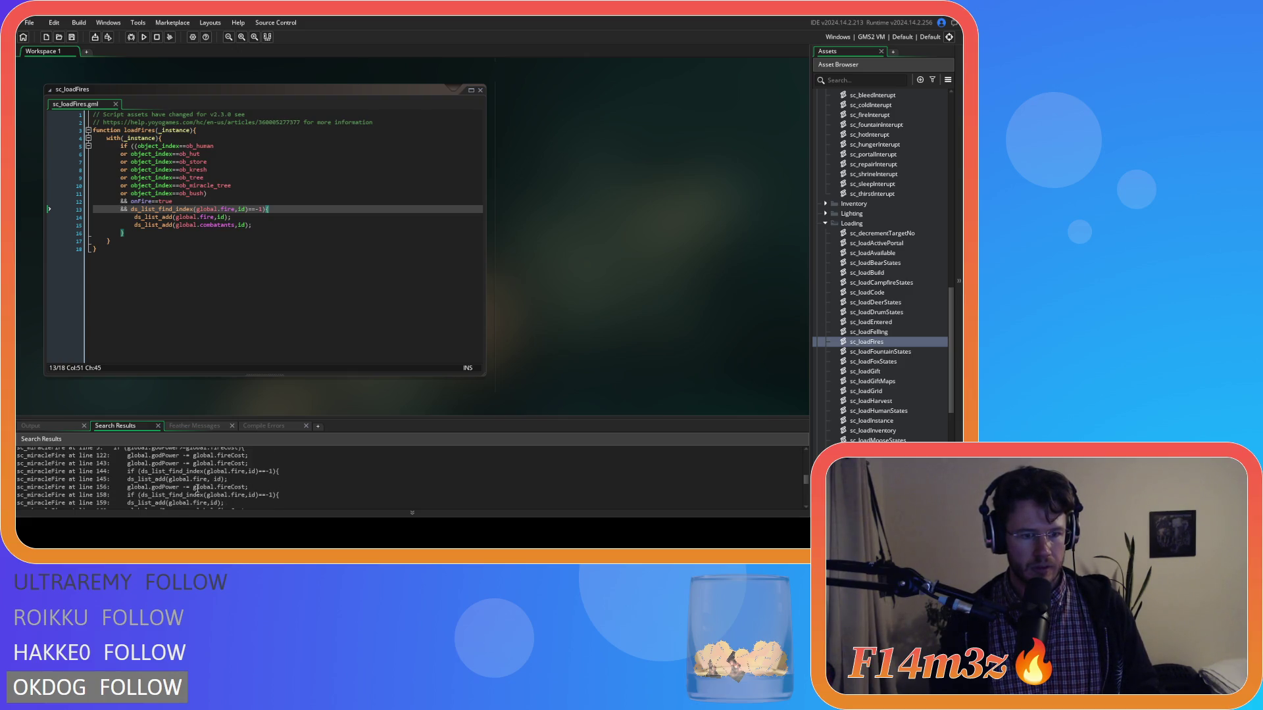
pyautogui.scroll(-2, 196, 489)
pyautogui.scroll(-1, 197, 490)
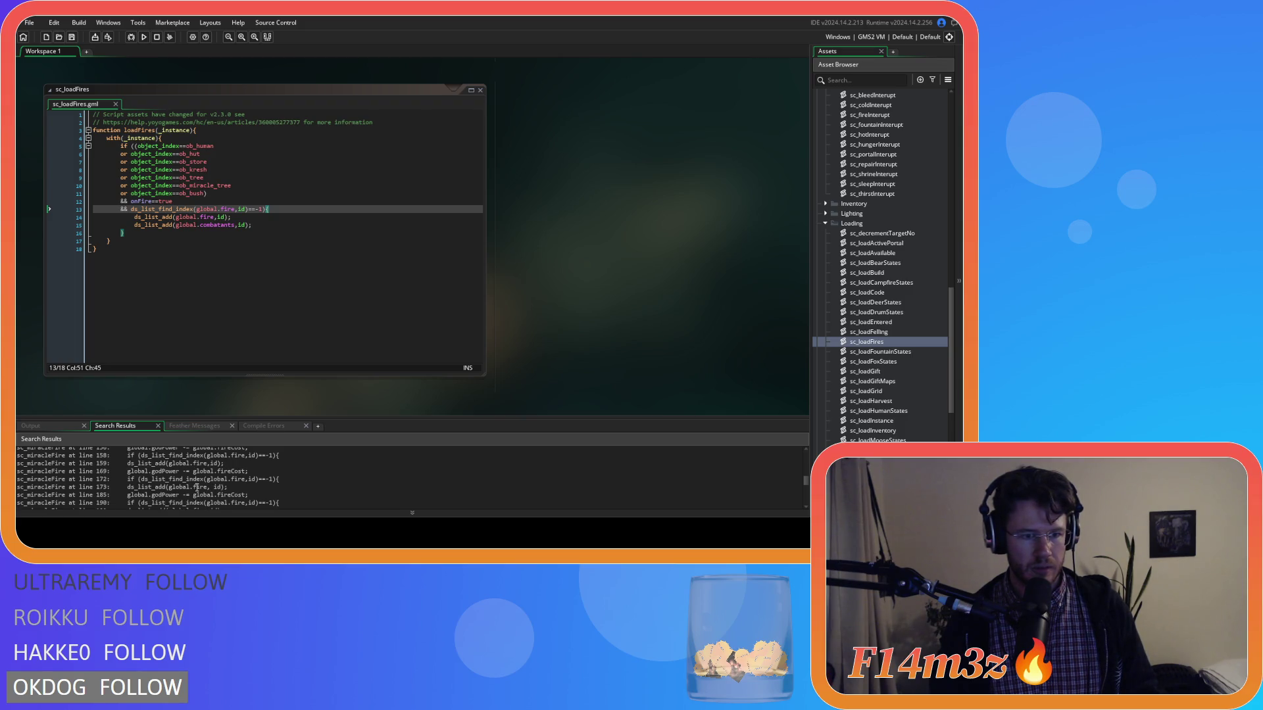
pyautogui.scroll(-2, 198, 488)
pyautogui.scroll(-3, 196, 488)
pyautogui.scroll(-1, 196, 489)
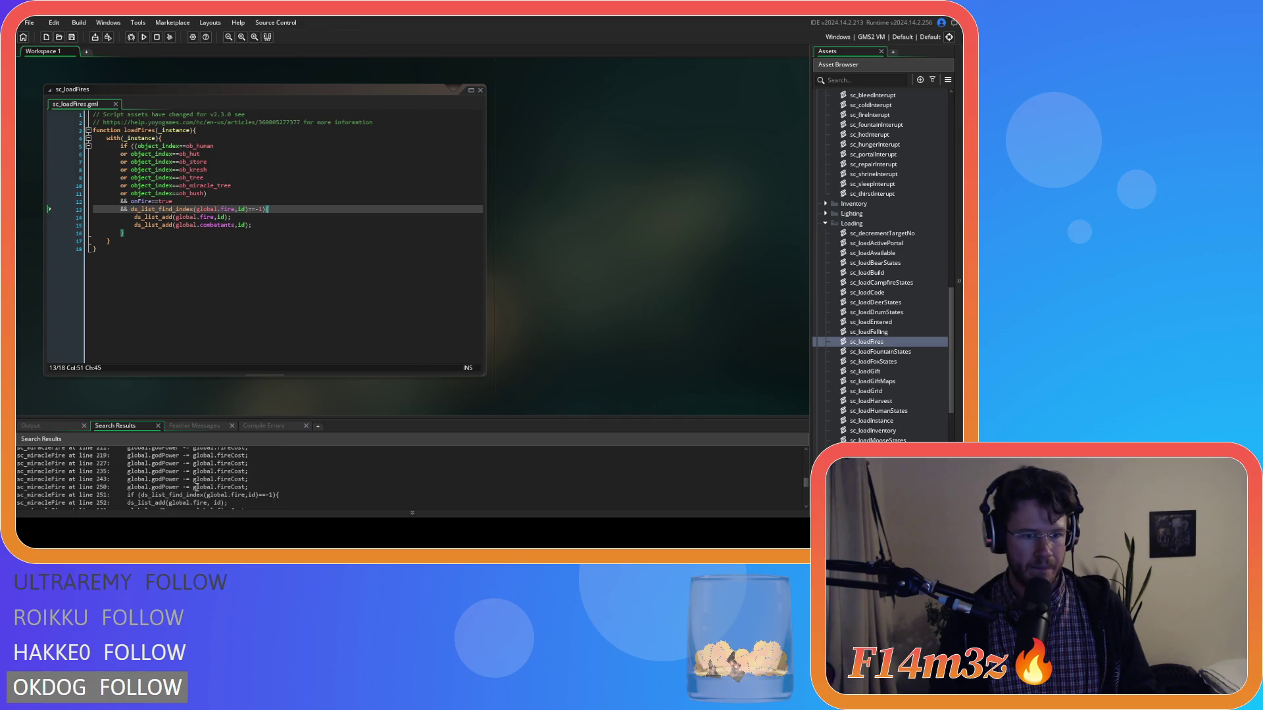
pyautogui.scroll(-2, 196, 488)
pyautogui.scroll(-2, 196, 488)
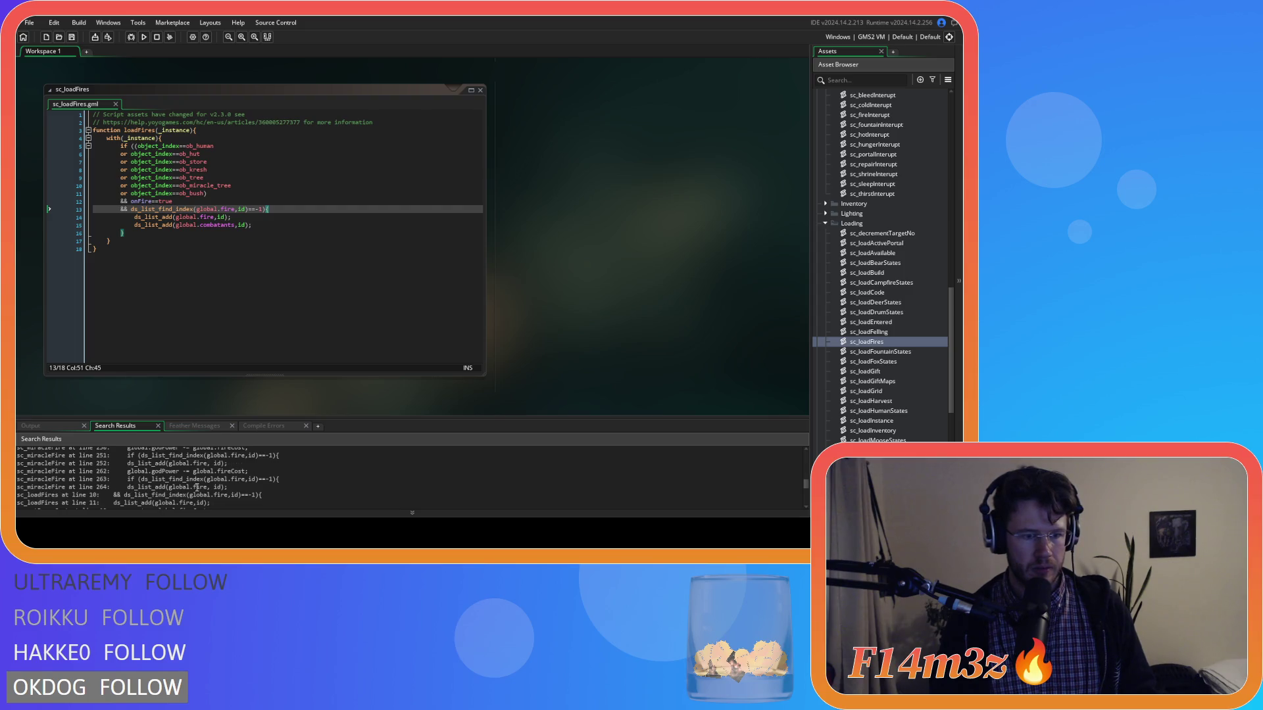
pyautogui.scroll(-1, 196, 488)
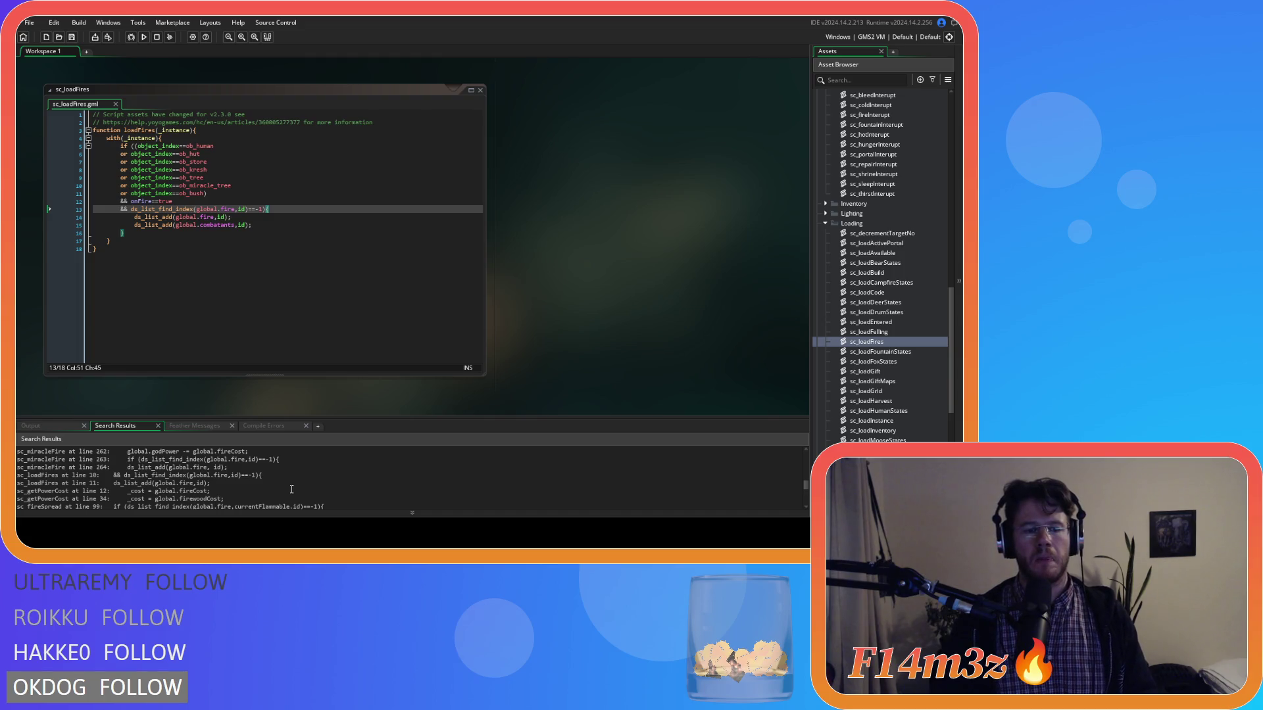
pyautogui.scroll(-10, 291, 489)
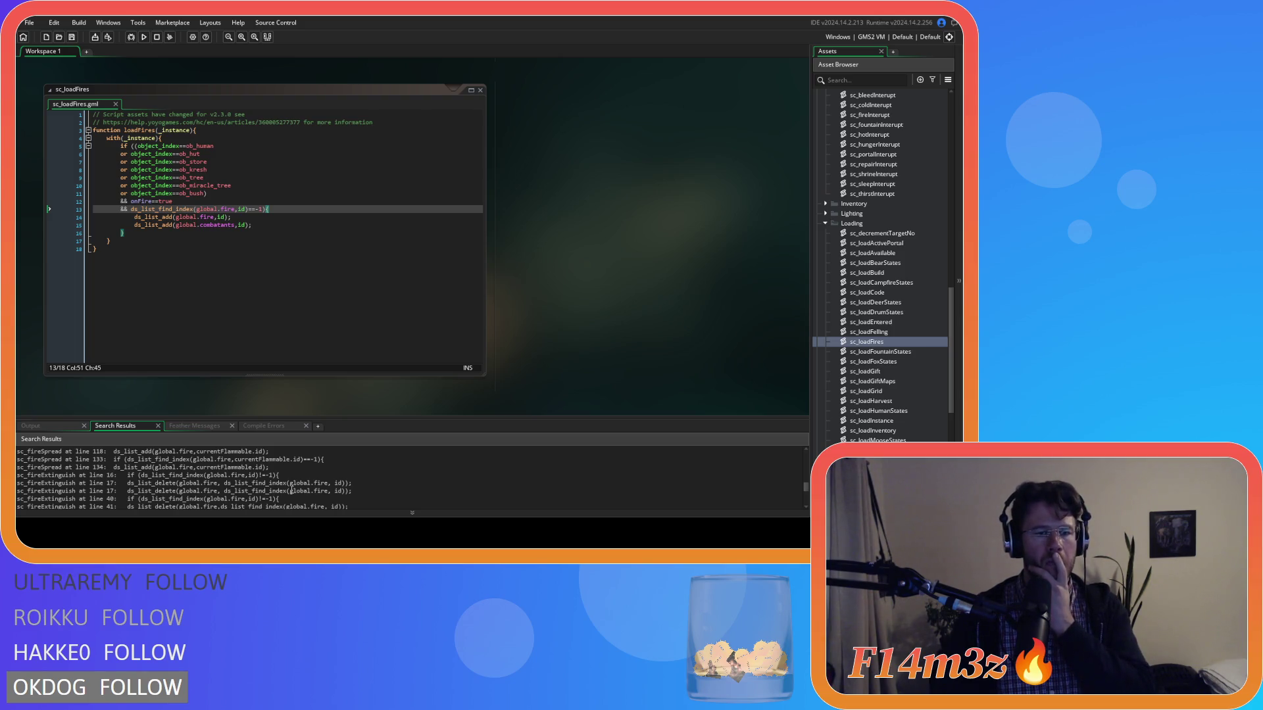
pyautogui.scroll(-5, 291, 490)
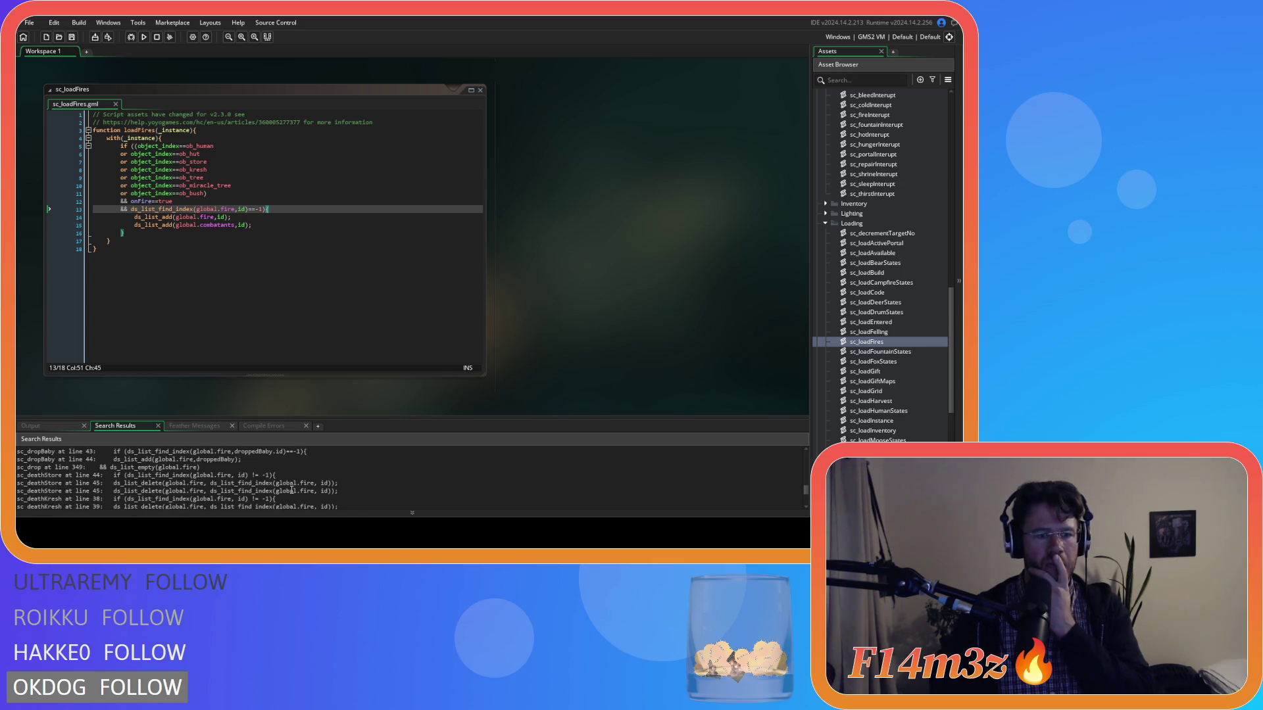
pyautogui.scroll(-10, 291, 490)
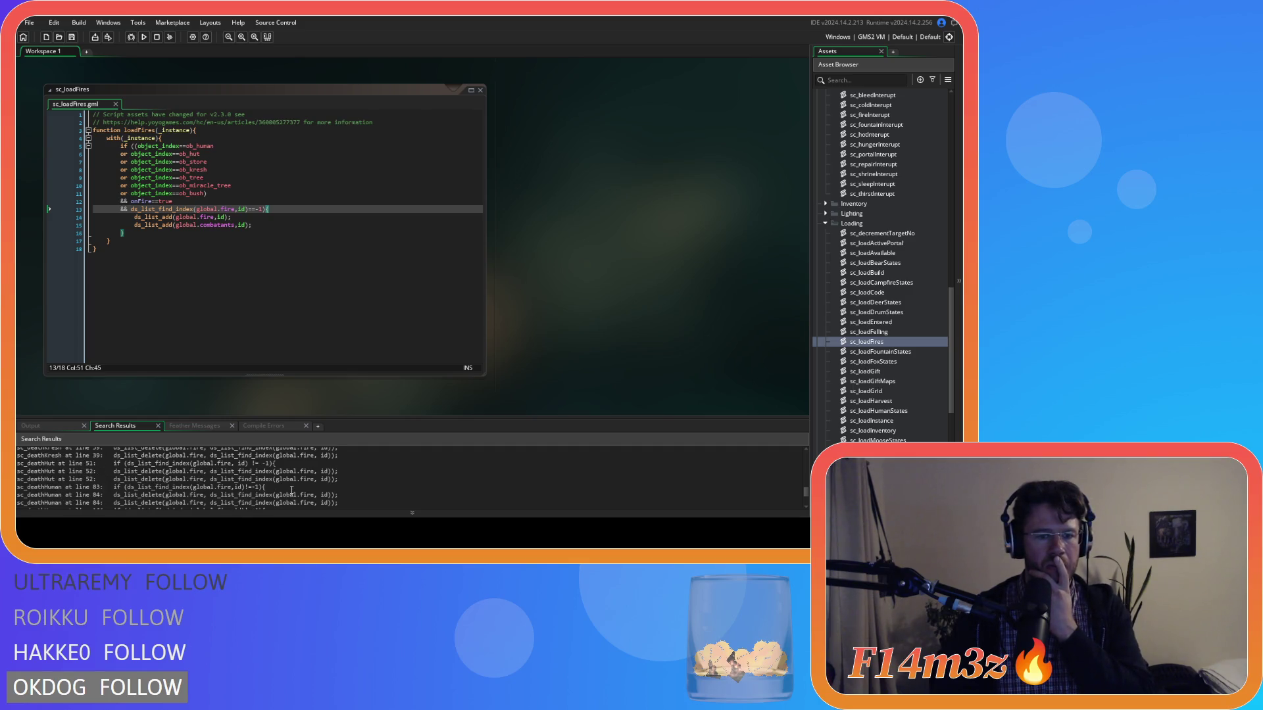
pyautogui.scroll(-10, 293, 487)
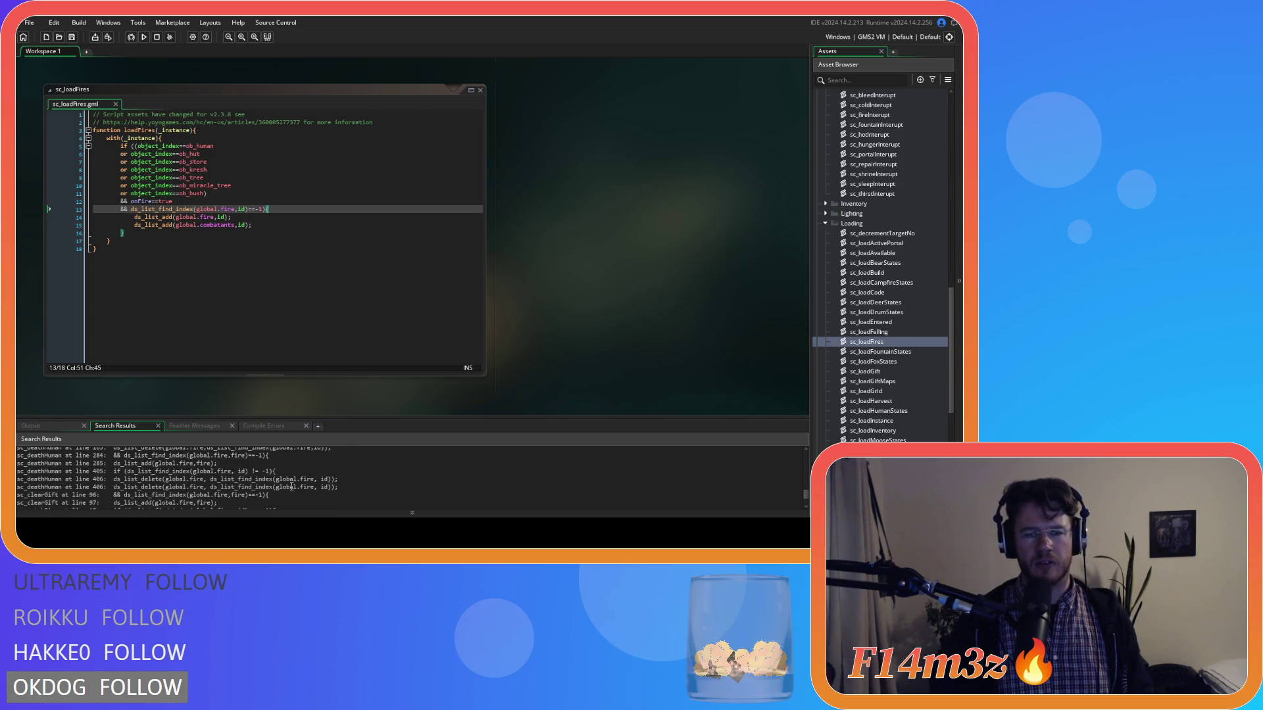
pyautogui.scroll(-1, 292, 487)
pyautogui.scroll(-1, 291, 483)
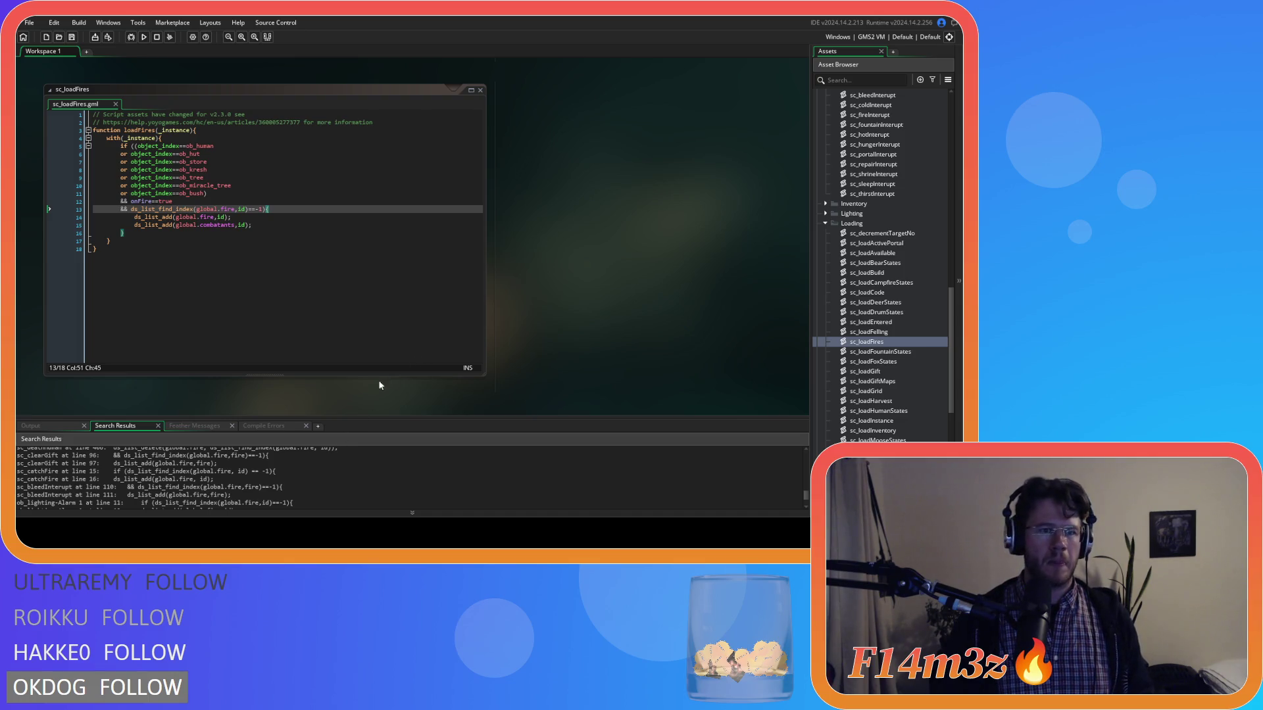
pyautogui.scroll(-1, 240, 478)
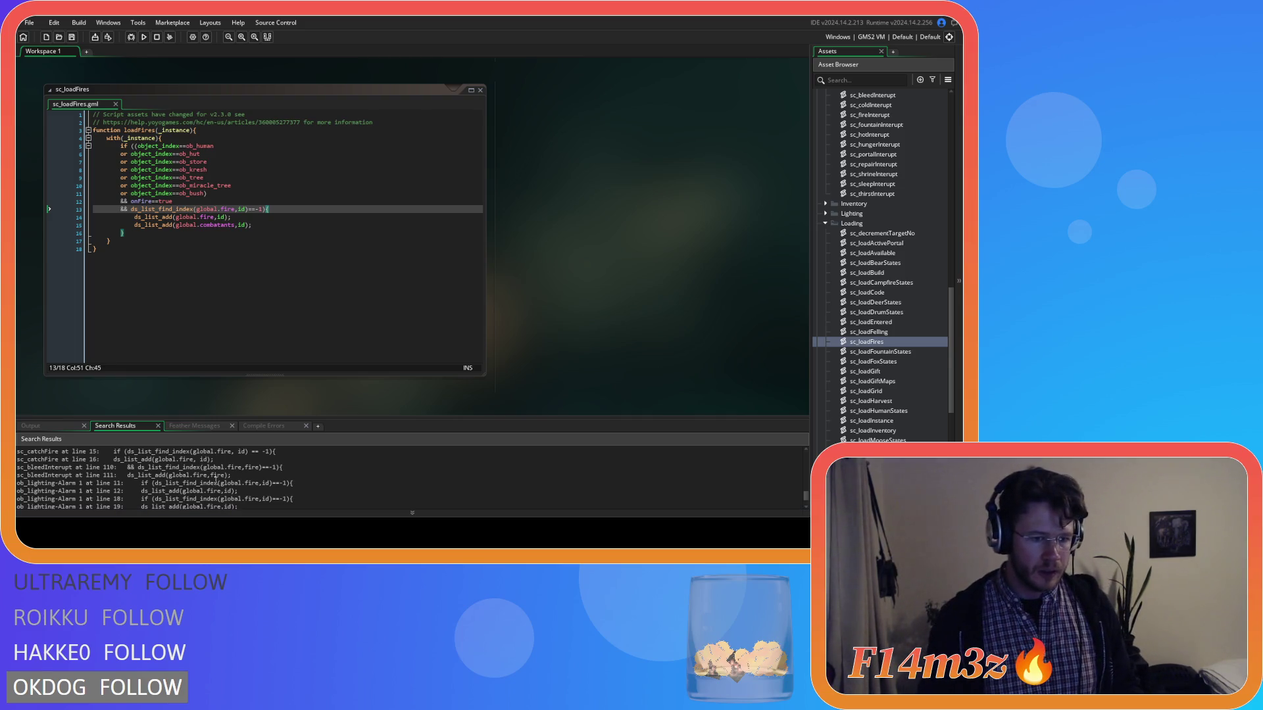
pyautogui.scroll(-3, 223, 483)
pyautogui.scroll(-1, 217, 487)
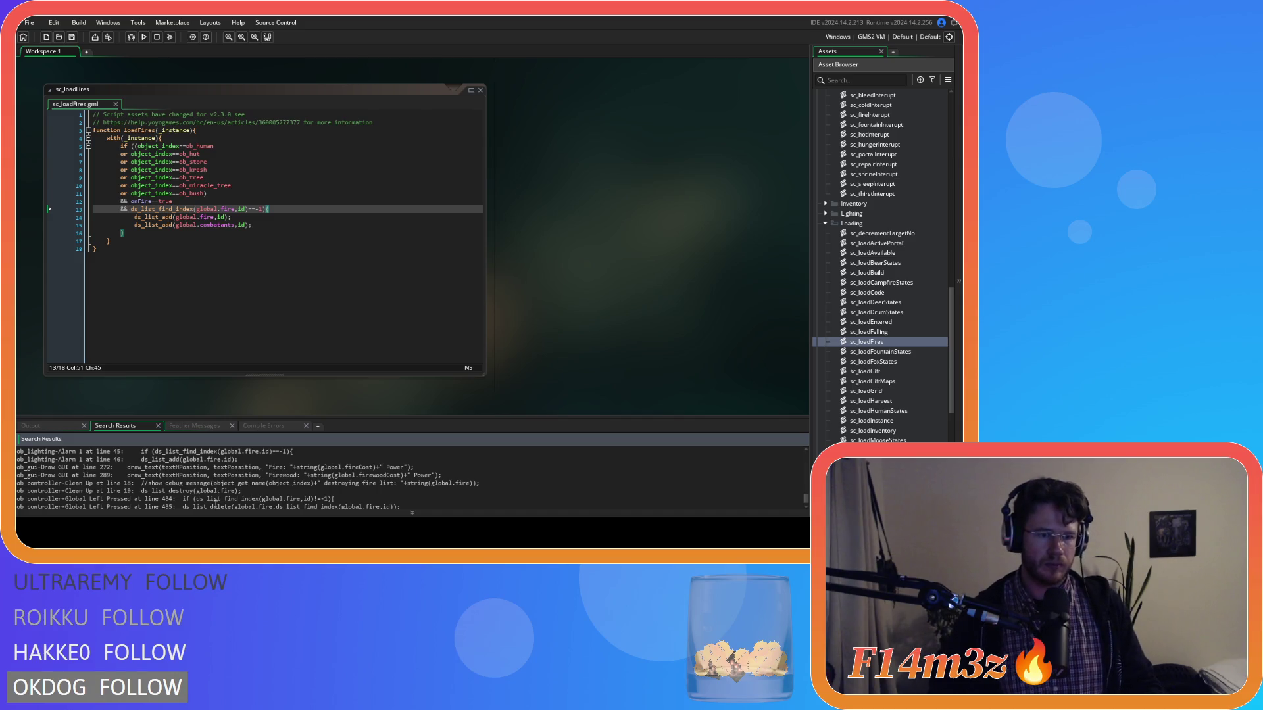
pyautogui.scroll(-2, 224, 480)
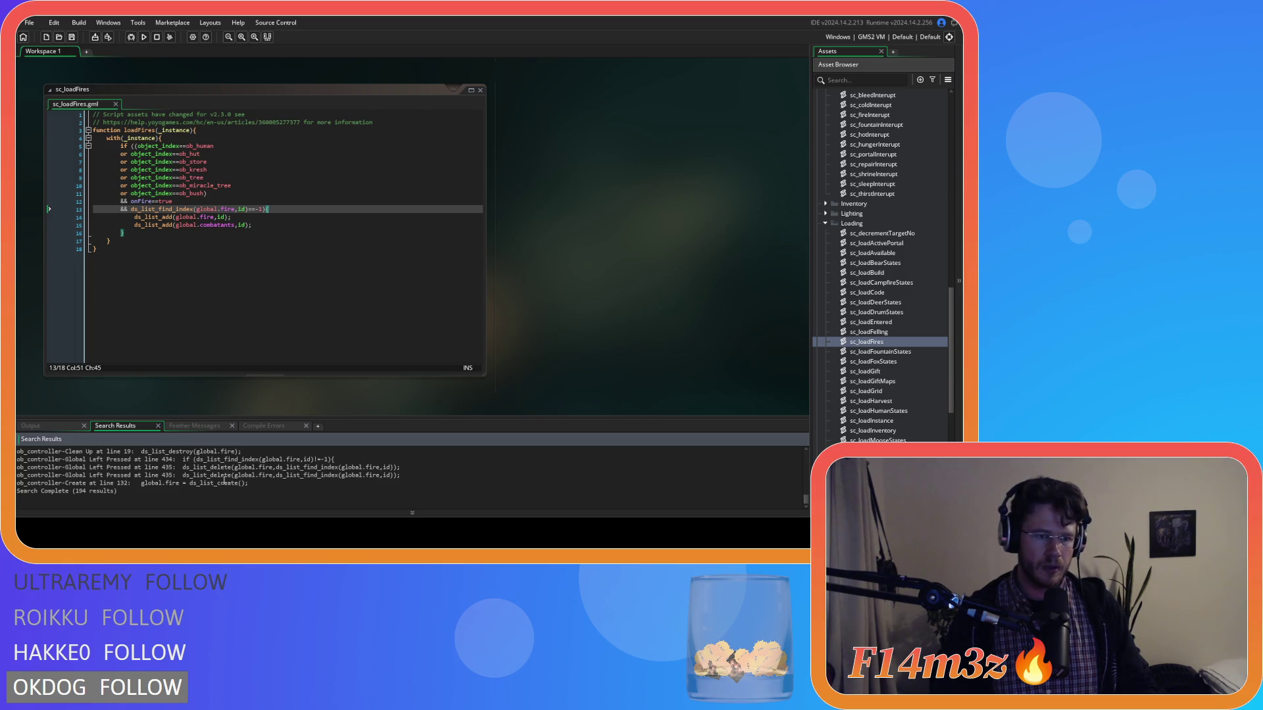
pyautogui.scroll(1, 251, 500)
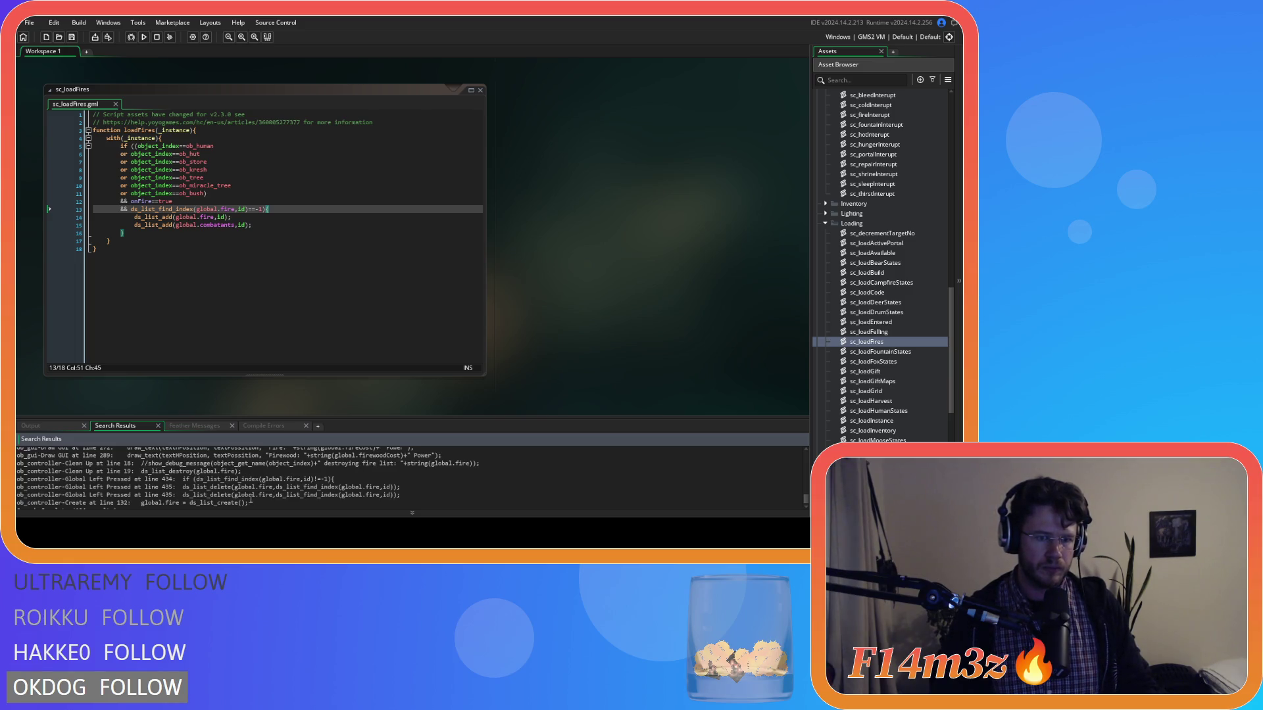
pyautogui.scroll(1, 269, 505)
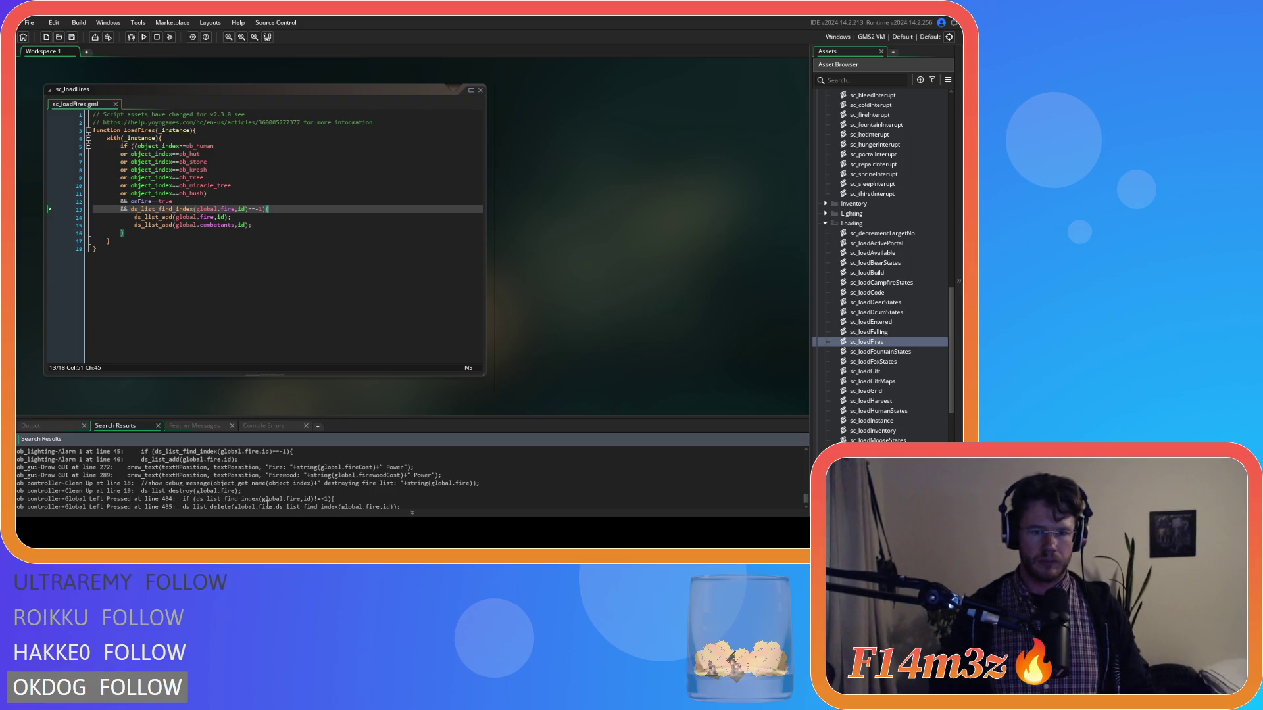
pyautogui.scroll(1, 267, 504)
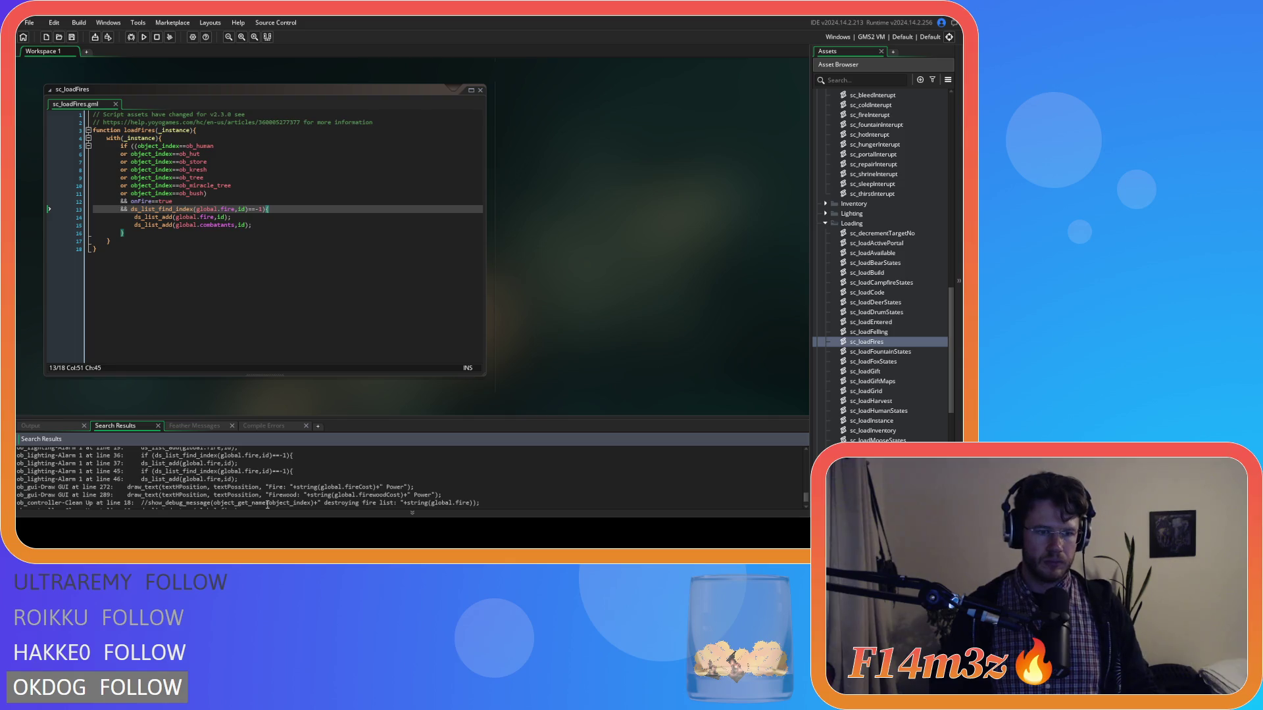
pyautogui.scroll(3, 267, 504)
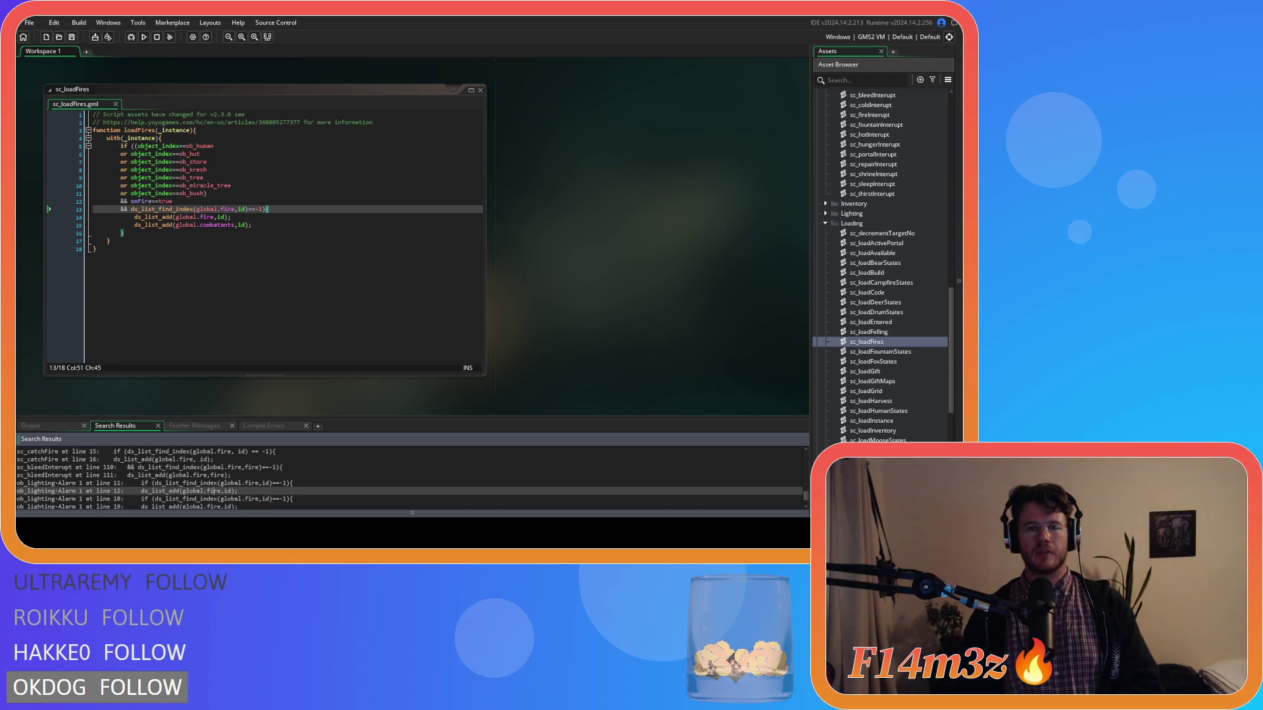
# Step: Open the ob_human object and look through its Create event code
pyautogui.scroll(10, 886, 283)
pyautogui.scroll(5, 886, 283)
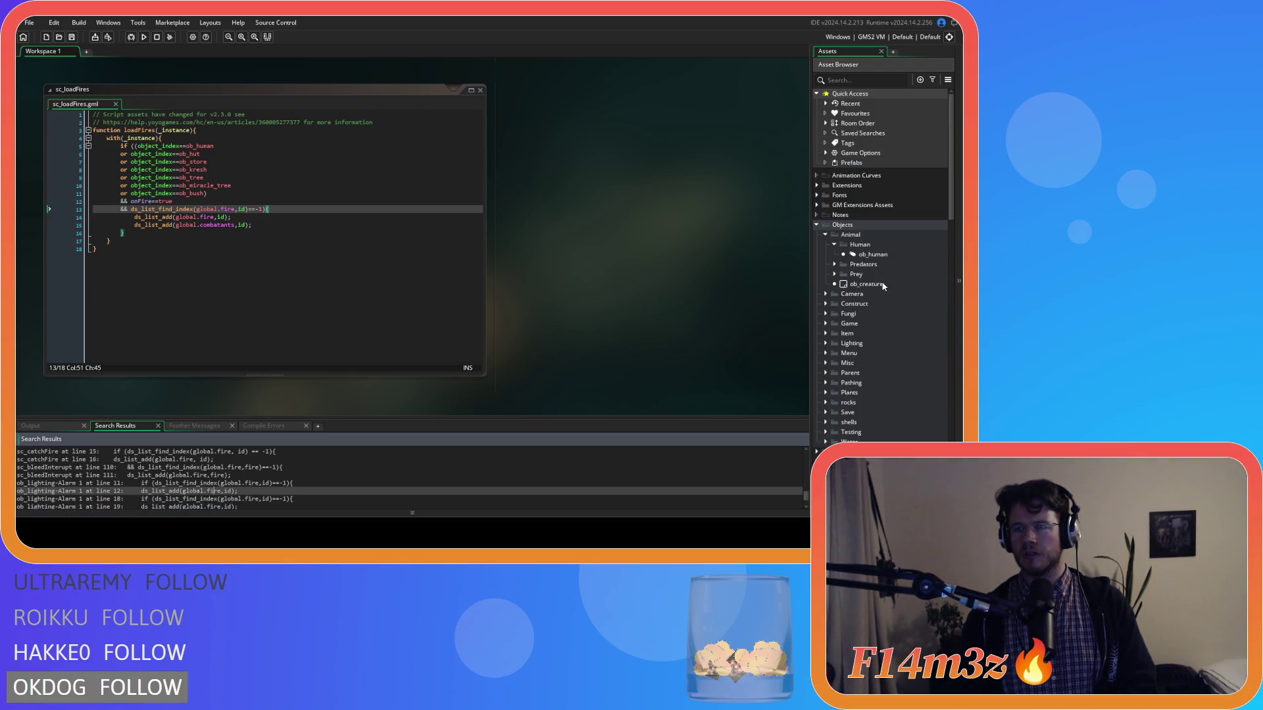
pyautogui.doubleClick(883, 256)
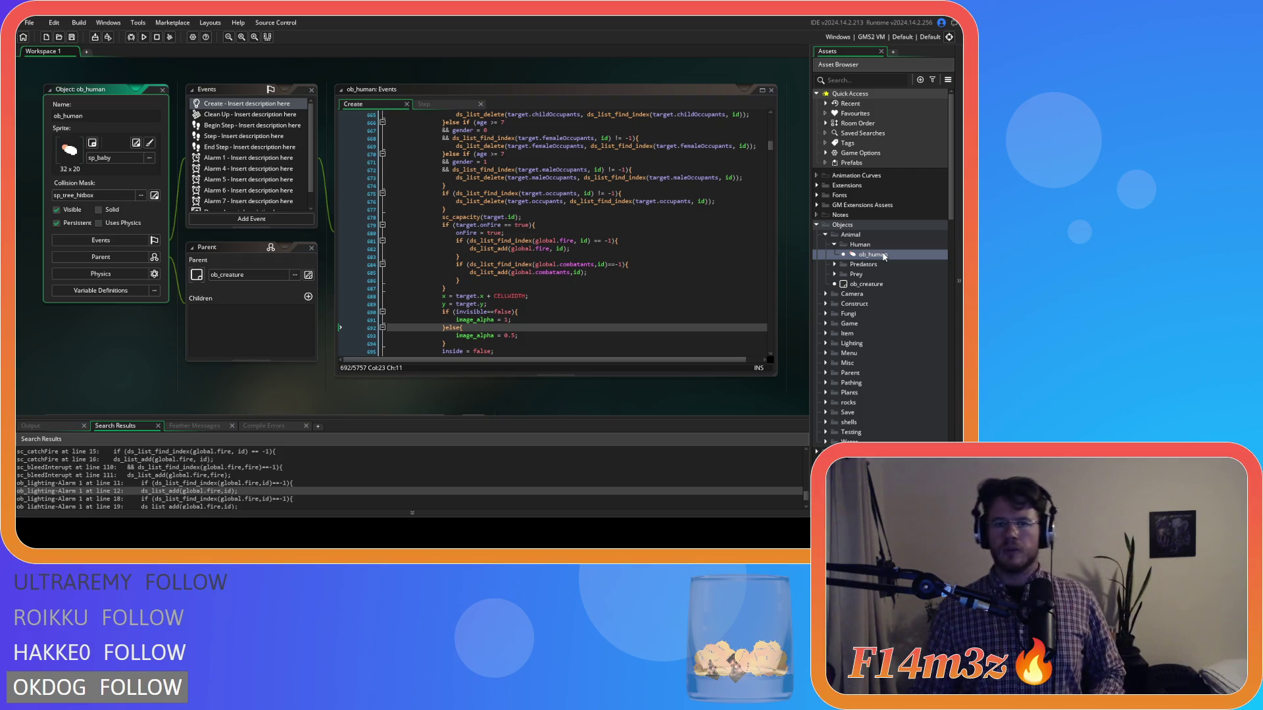
pyautogui.scroll(7, 508, 267)
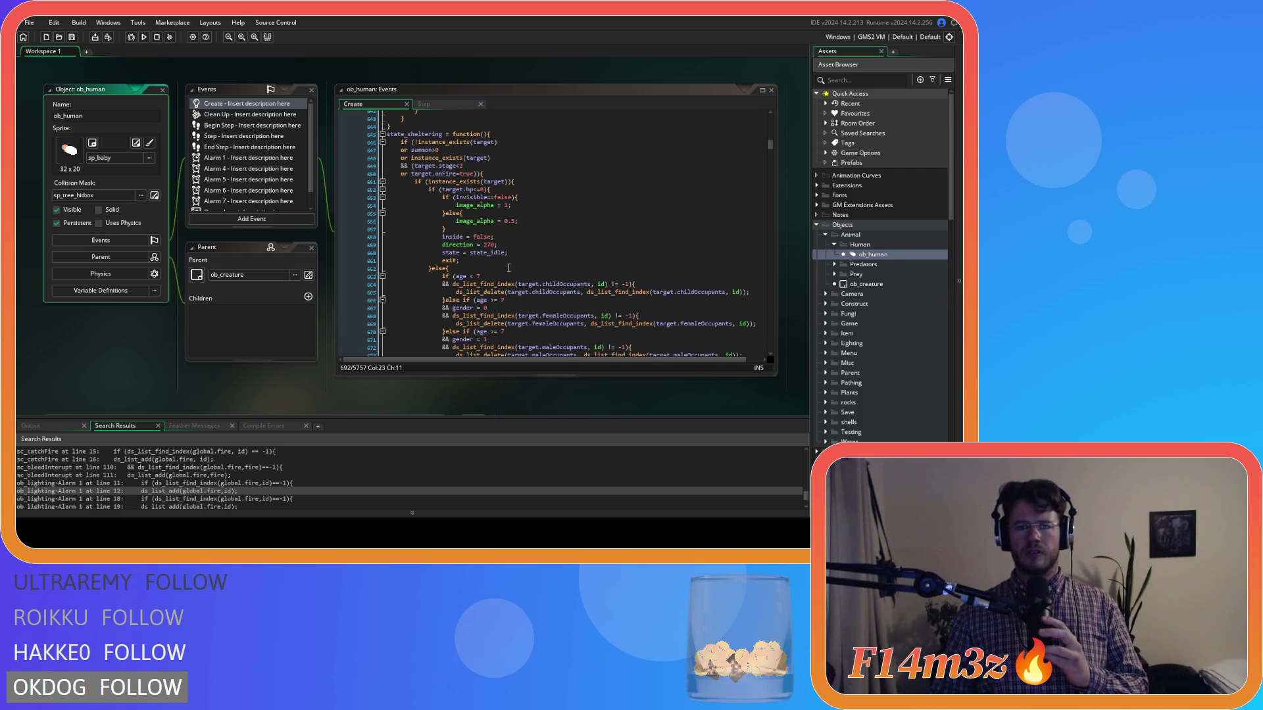
pyautogui.scroll(-12, 488, 287)
pyautogui.scroll(-19, 489, 287)
pyautogui.scroll(-20, 489, 288)
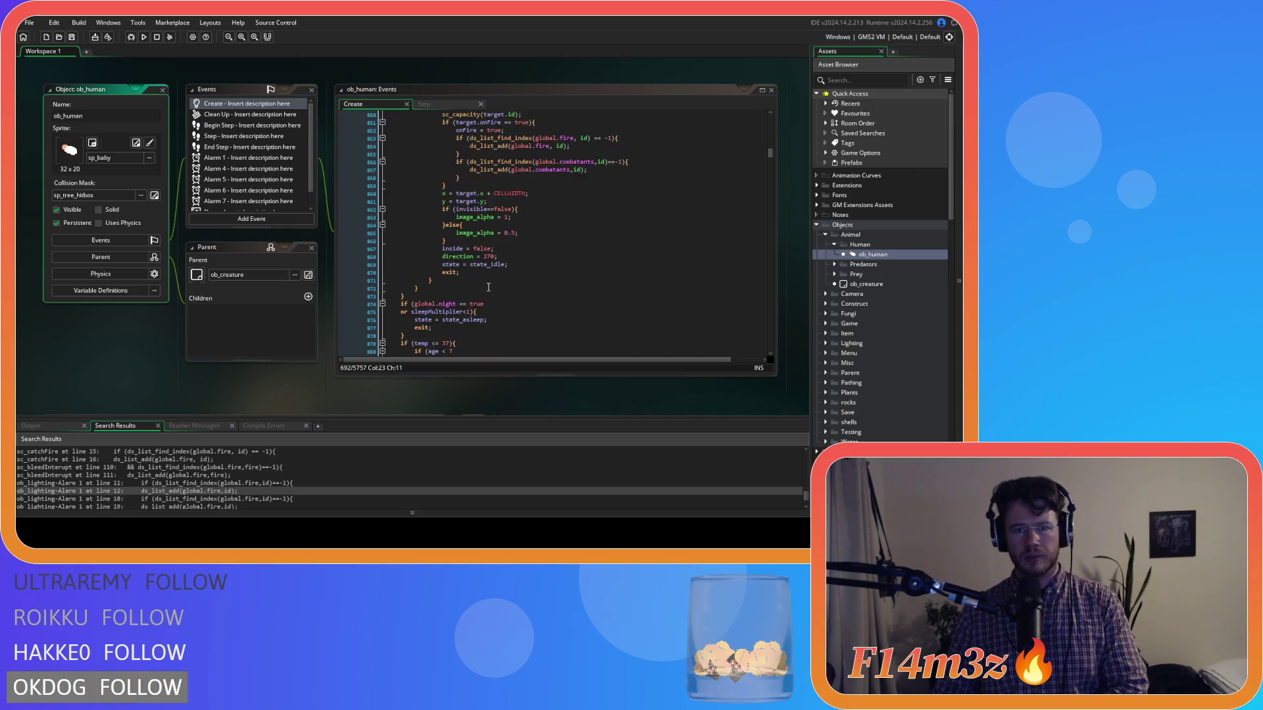
pyautogui.scroll(-17, 489, 287)
# Step: Open the sc_stateConditions script from Scripts > Conditions alongside ob_human
pyautogui.click(524, 257)
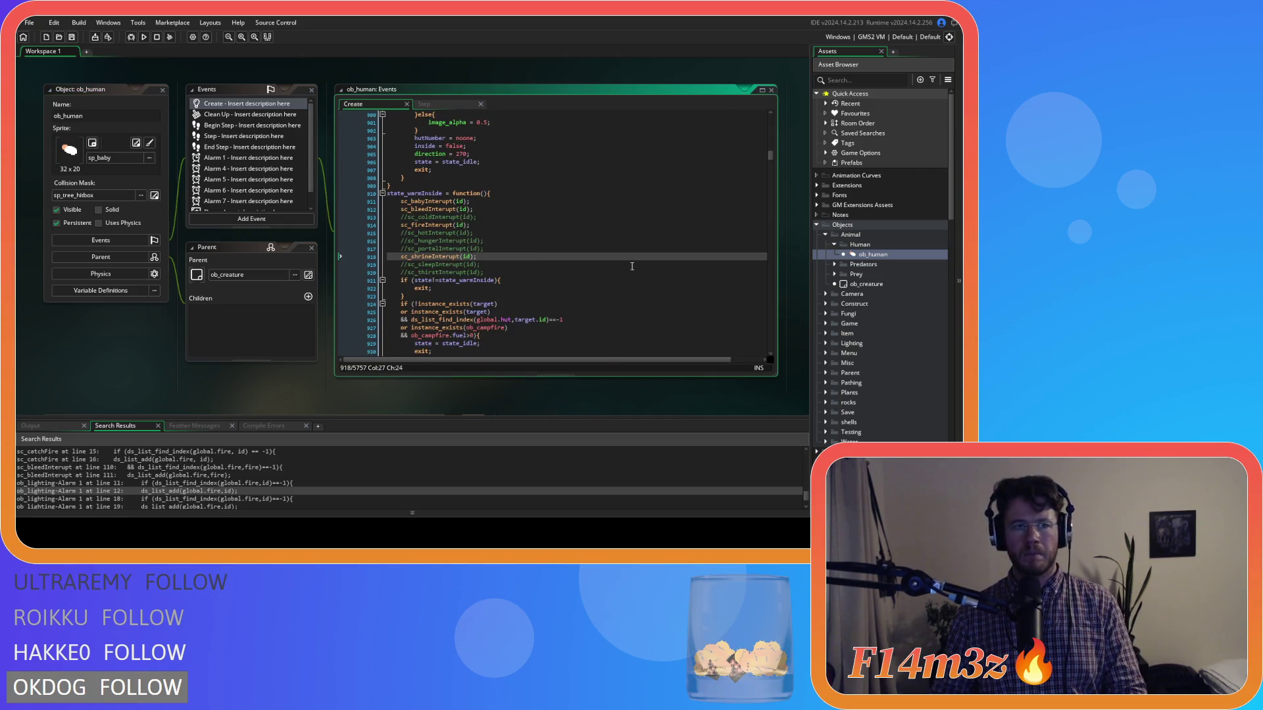
pyautogui.scroll(-9, 882, 263)
pyautogui.doubleClick(875, 310)
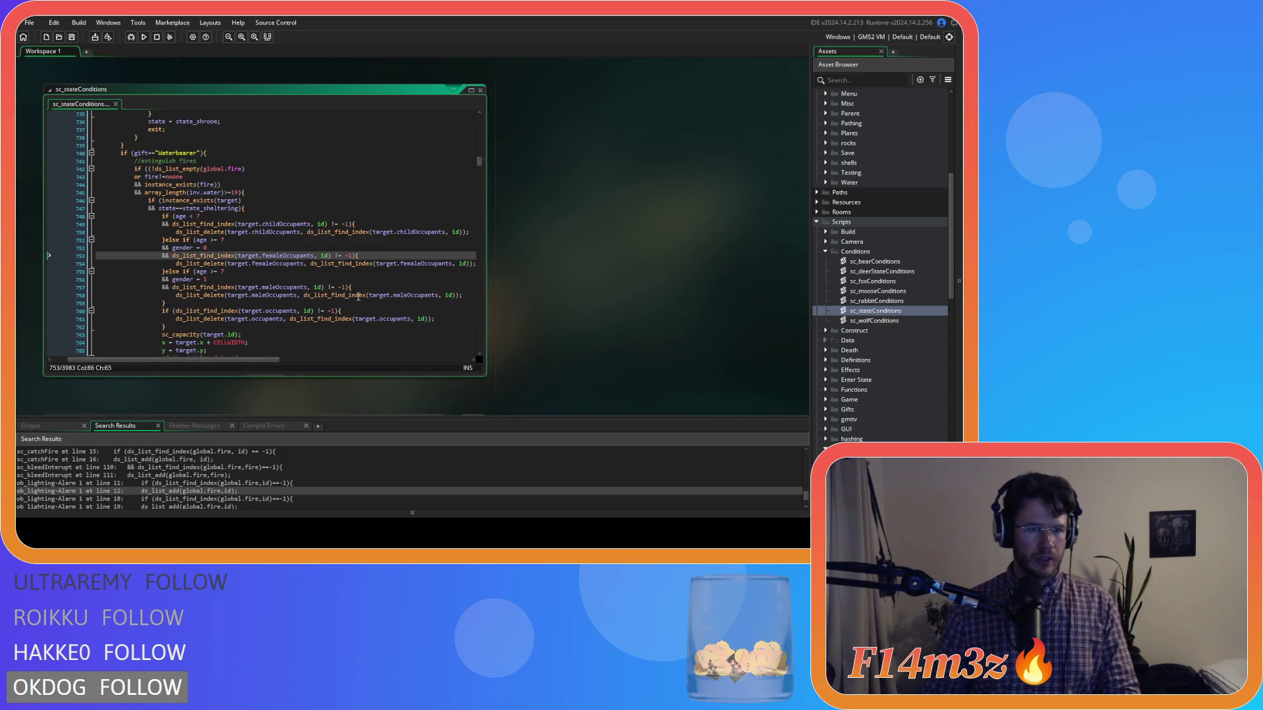
pyautogui.scroll(-10, 347, 273)
pyautogui.moveTo(134, 202); pyautogui.dragTo(214, 204)
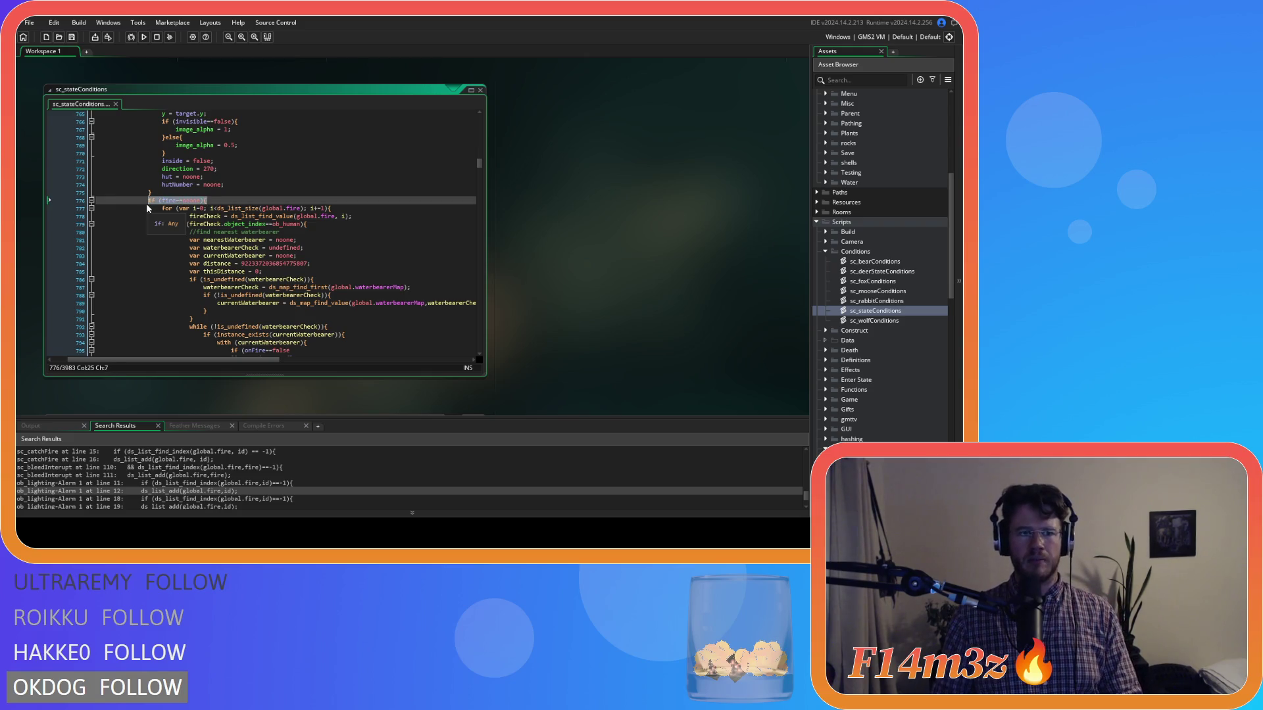
pyautogui.scroll(-1, 197, 207)
pyautogui.click(214, 205)
pyautogui.moveTo(157, 181)
pyautogui.mouseDown()
pyautogui.moveTo(212, 184)
pyautogui.moveTo(237, 290)
pyautogui.moveTo(266, 305)
pyautogui.moveTo(250, 264)
pyautogui.moveTo(198, 217)
pyautogui.mouseUp()
pyautogui.moveTo(293, 277); pyautogui.dragTo(306, 262)
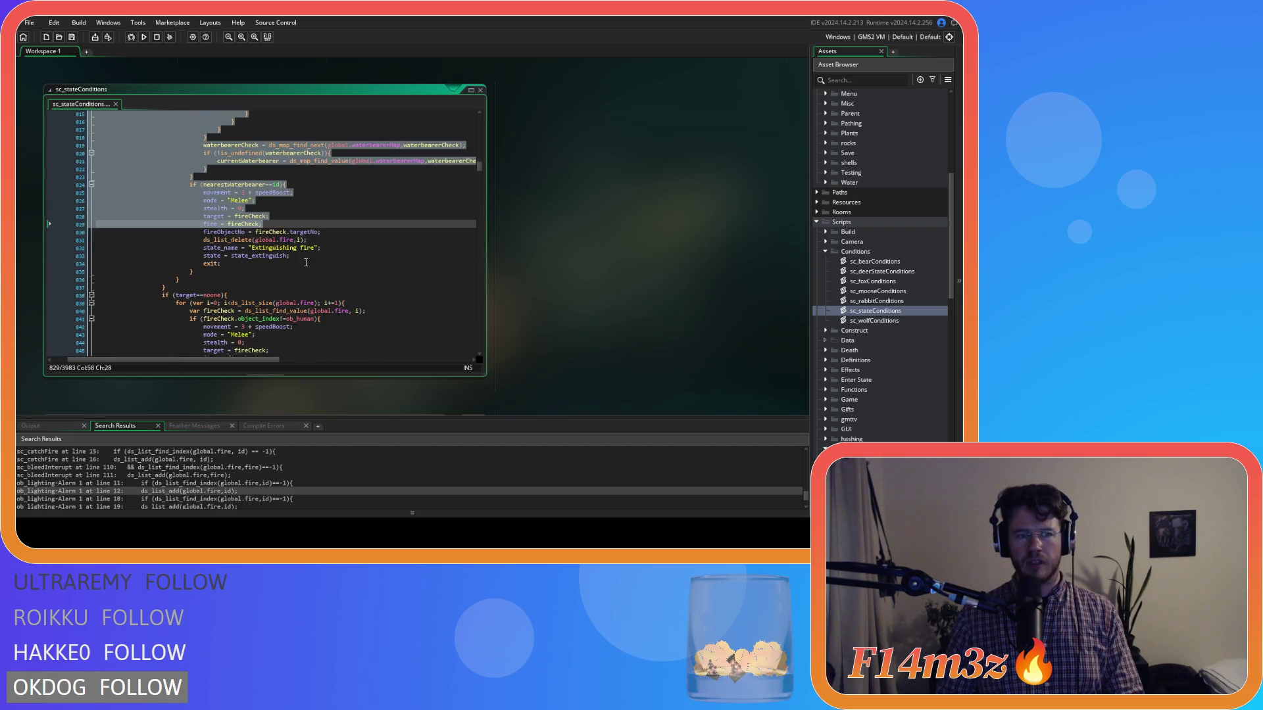
pyautogui.scroll(-2, 212, 318)
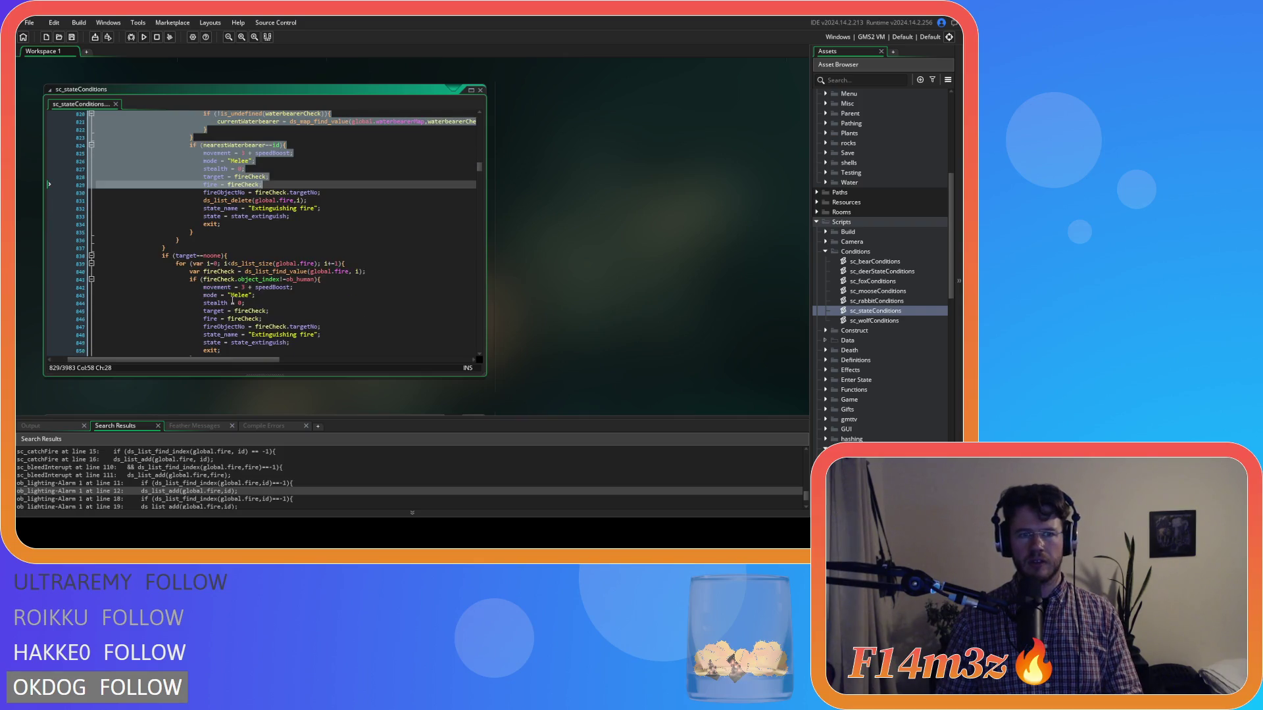
pyautogui.click(241, 258)
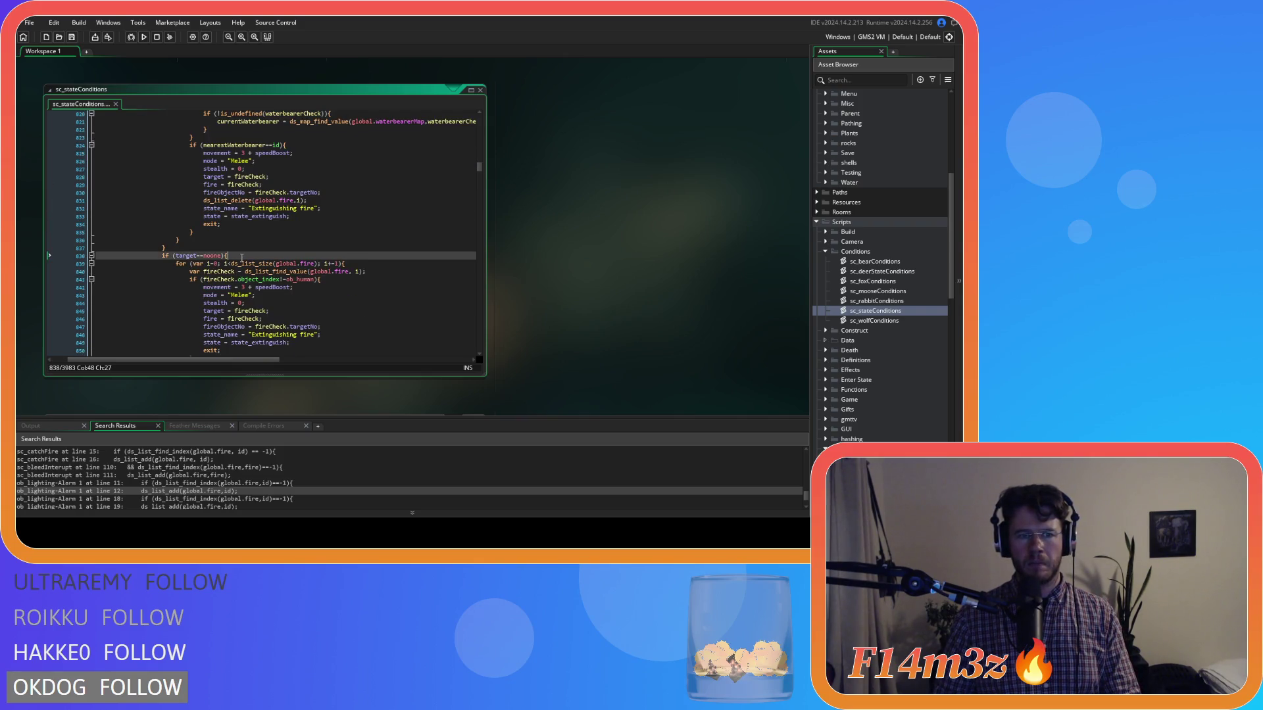
pyautogui.scroll(-5, 242, 257)
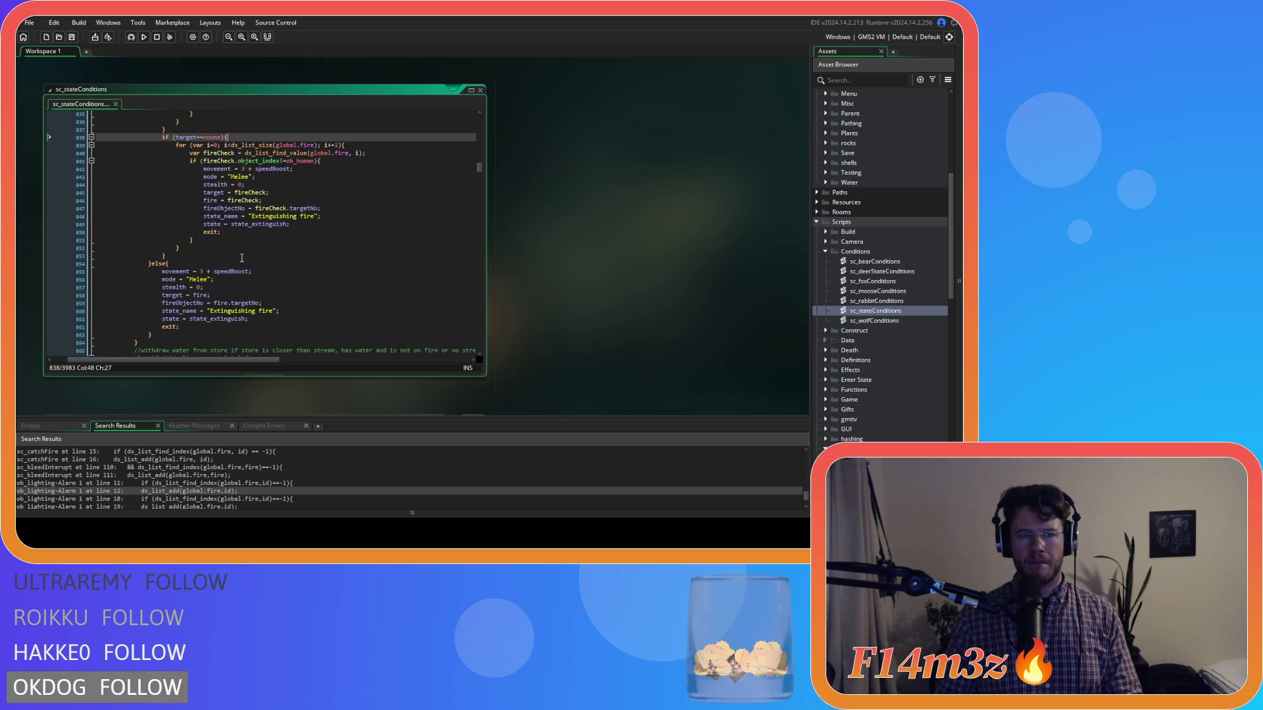
pyautogui.moveTo(179, 280); pyautogui.dragTo(213, 304)
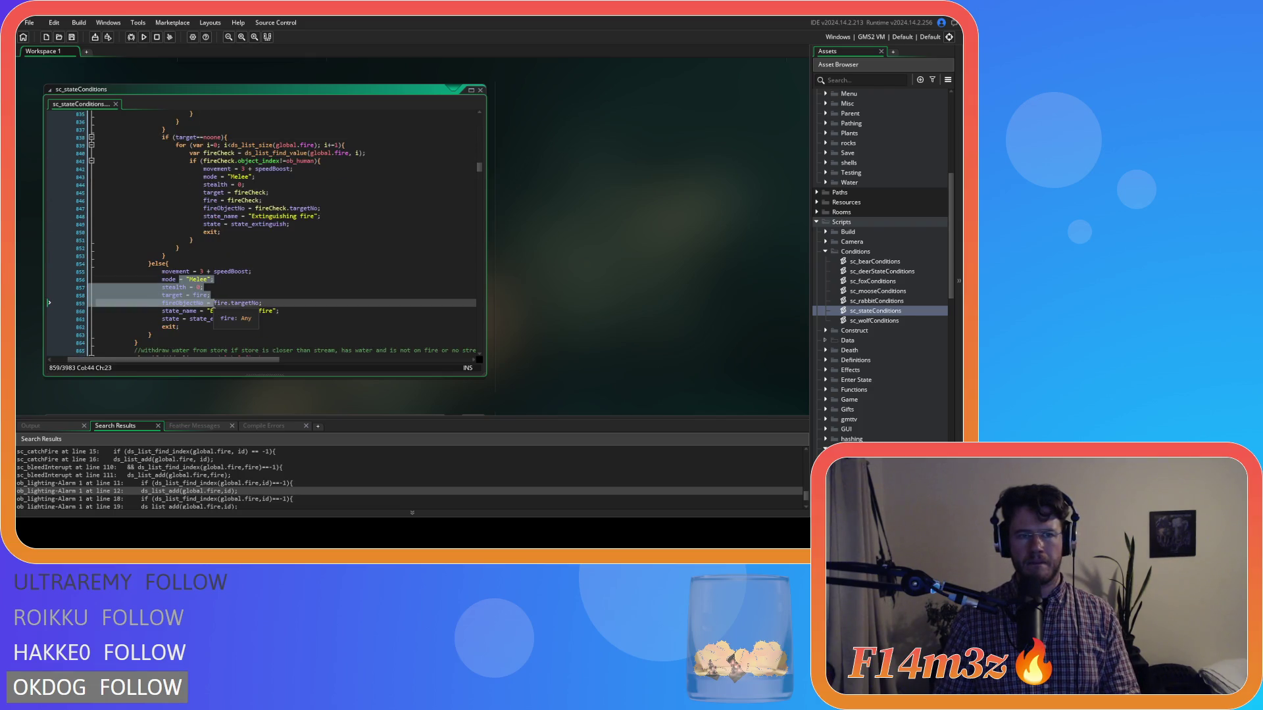
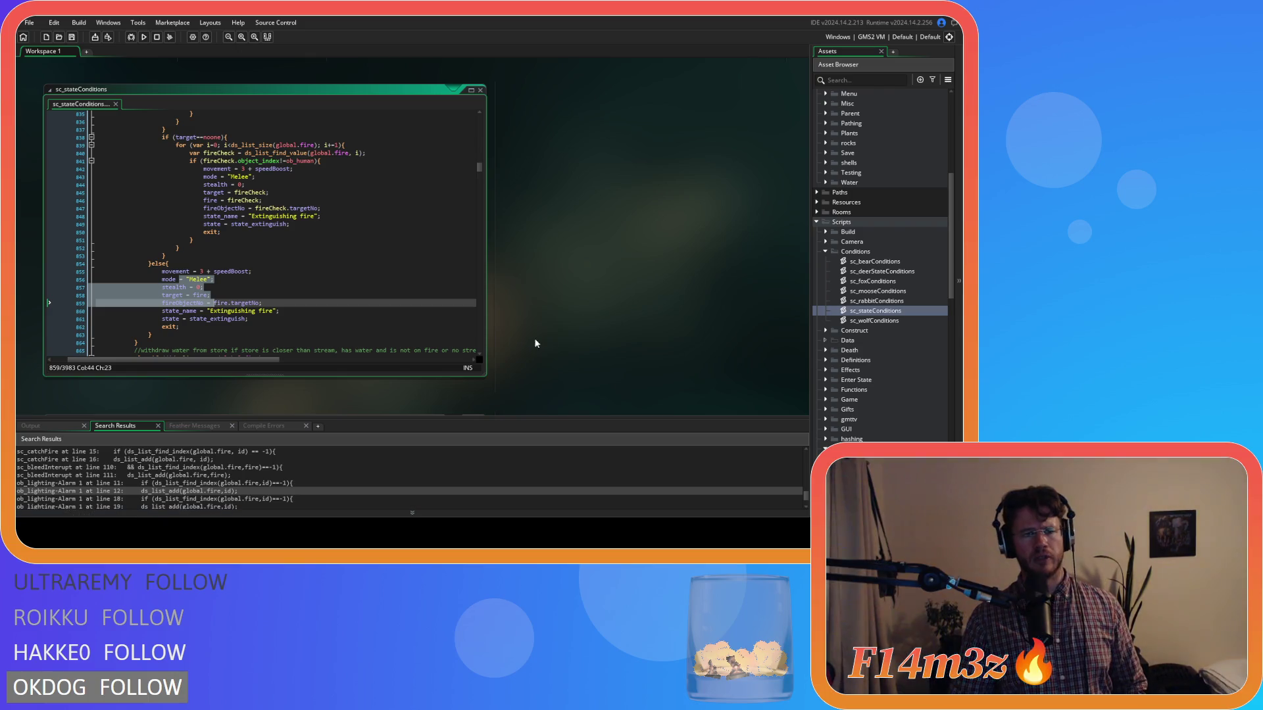
# Step: Undo the last change, then collapse and close the sc_stateConditions code editor
pyautogui.hotkey('ctrl', 'z')
pyautogui.rightClick(601, 216)
pyautogui.moveTo(632, 230)
pyautogui.click(697, 288)
pyautogui.middleClick(175, 94)
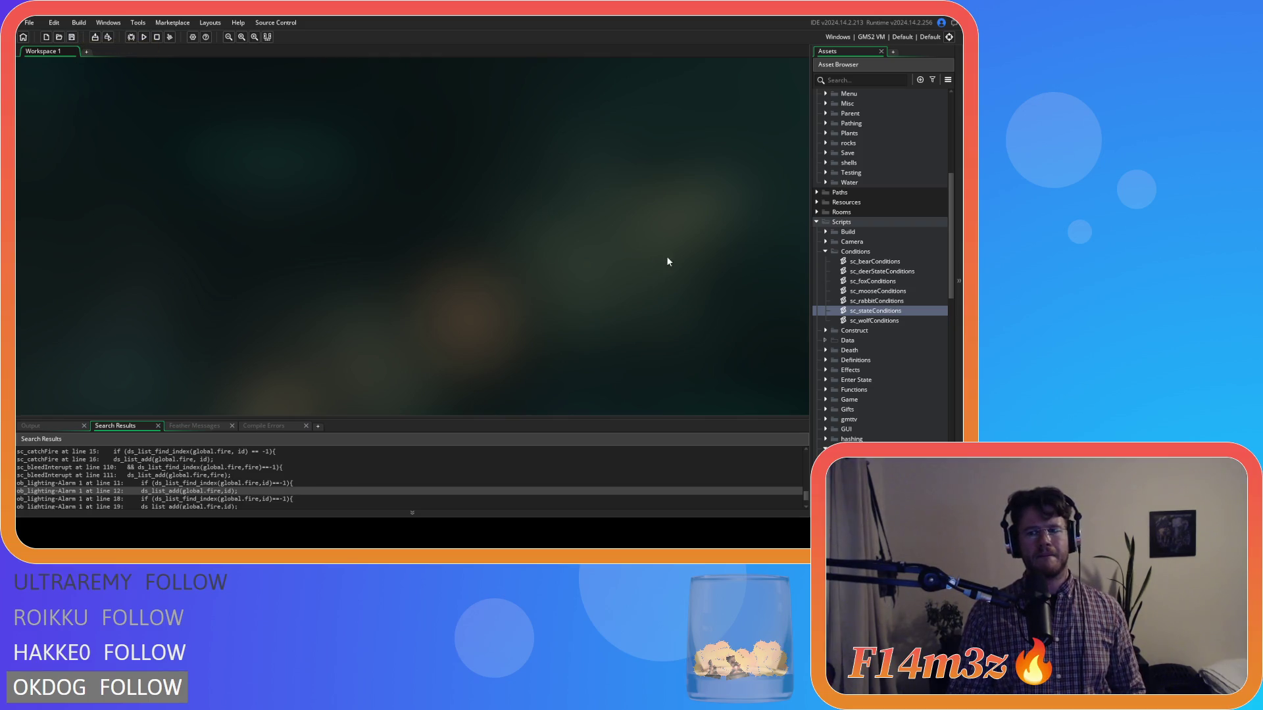
# Step: Collapse the Conditions, Interupts, Loading, Scripts, Human, Animal and Objects folders in the Asset Browser
pyautogui.click(826, 251)
pyautogui.click(825, 380)
pyautogui.click(826, 410)
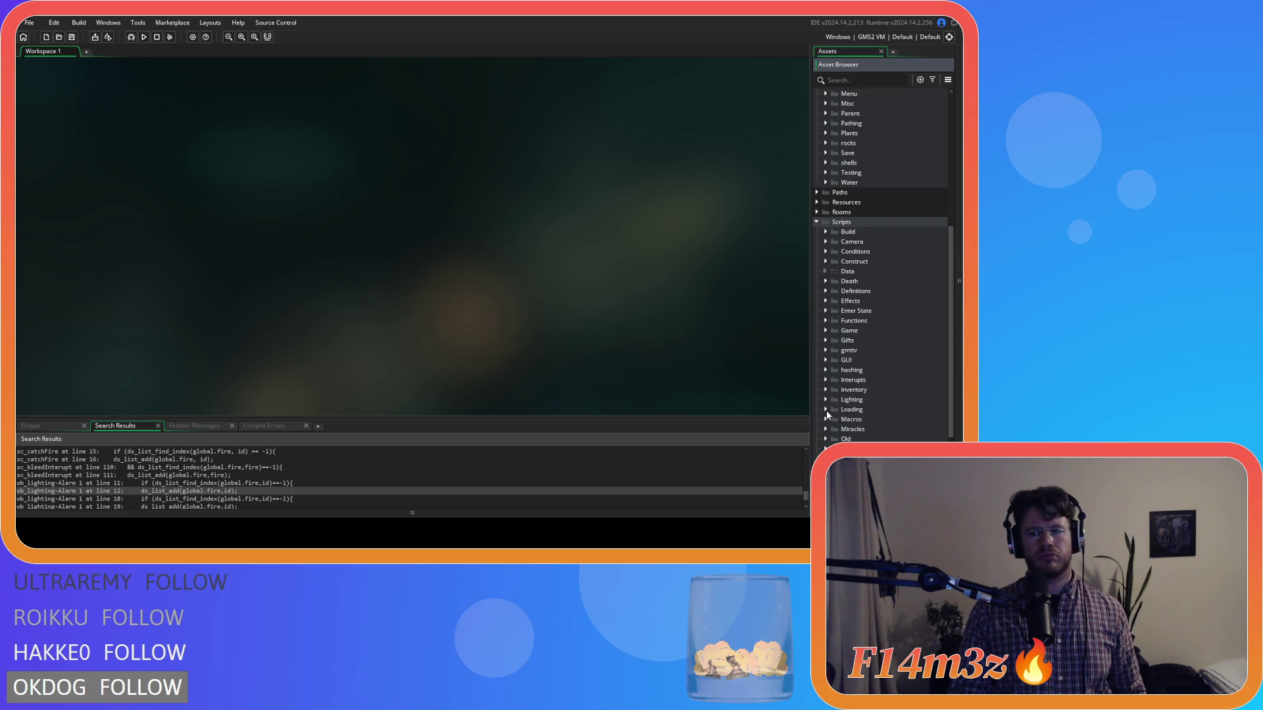
pyautogui.click(817, 222)
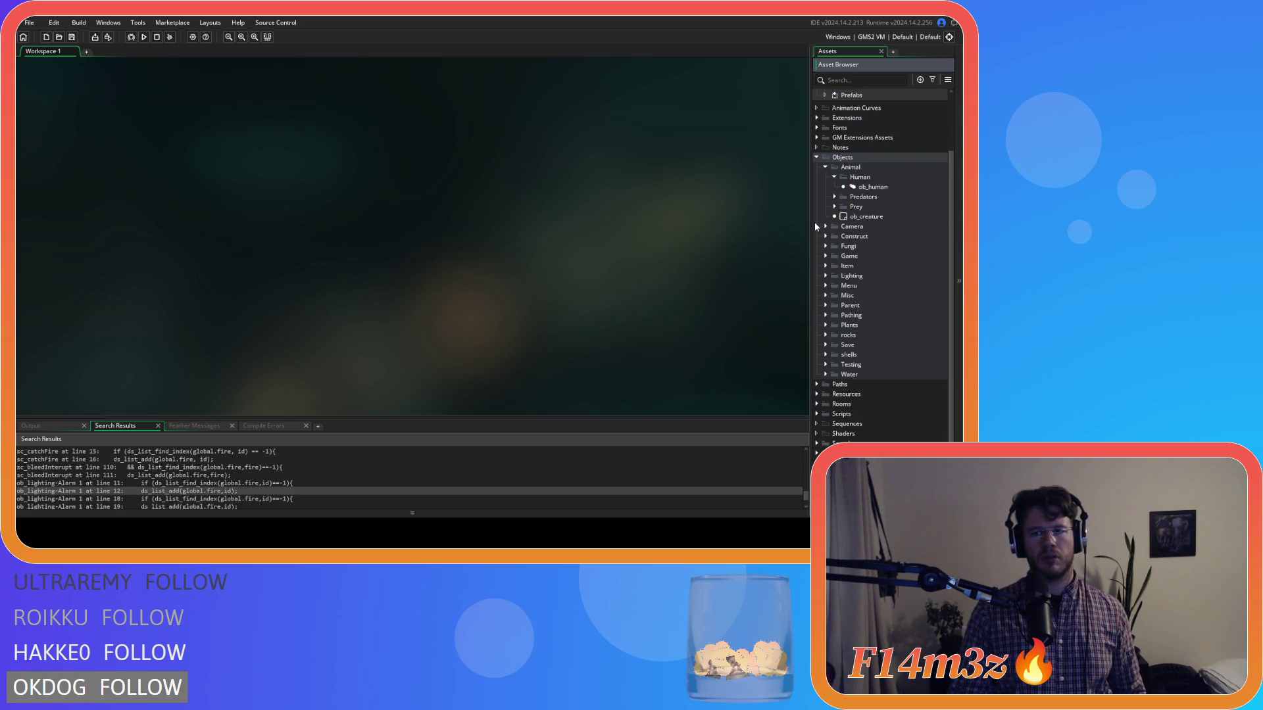
pyautogui.click(834, 177)
pyautogui.doubleClick(833, 177)
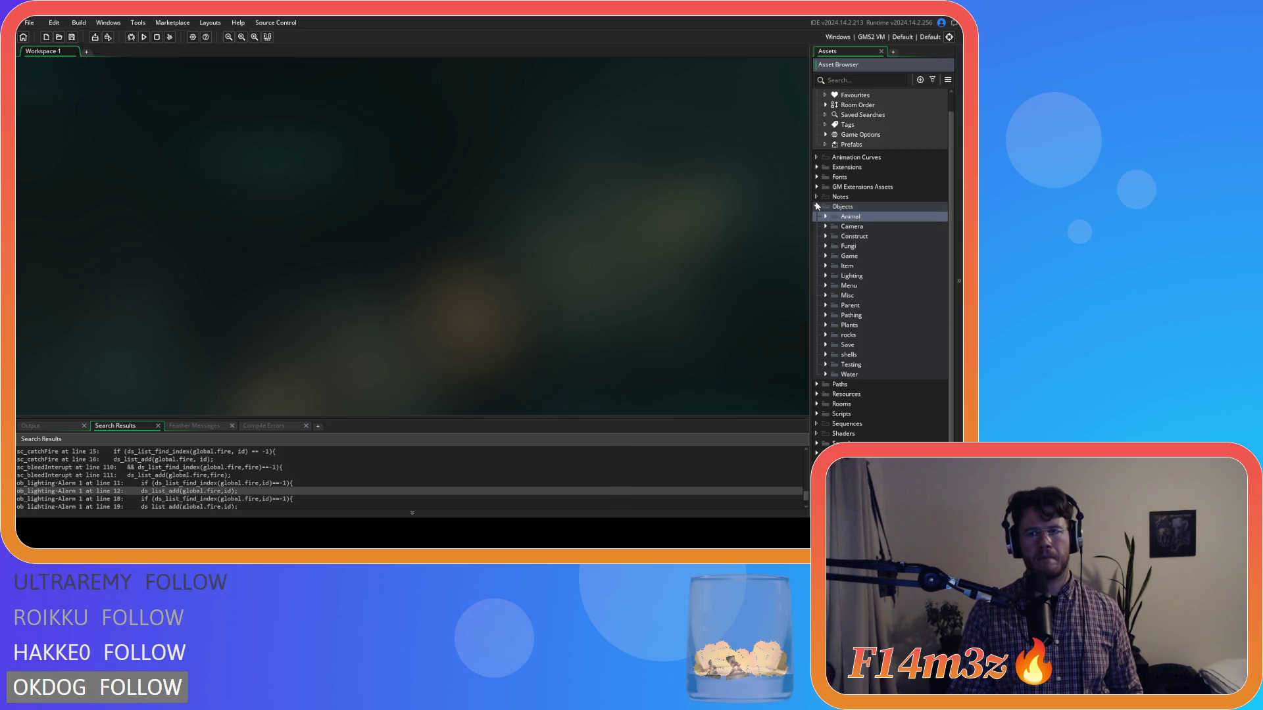
pyautogui.click(817, 205)
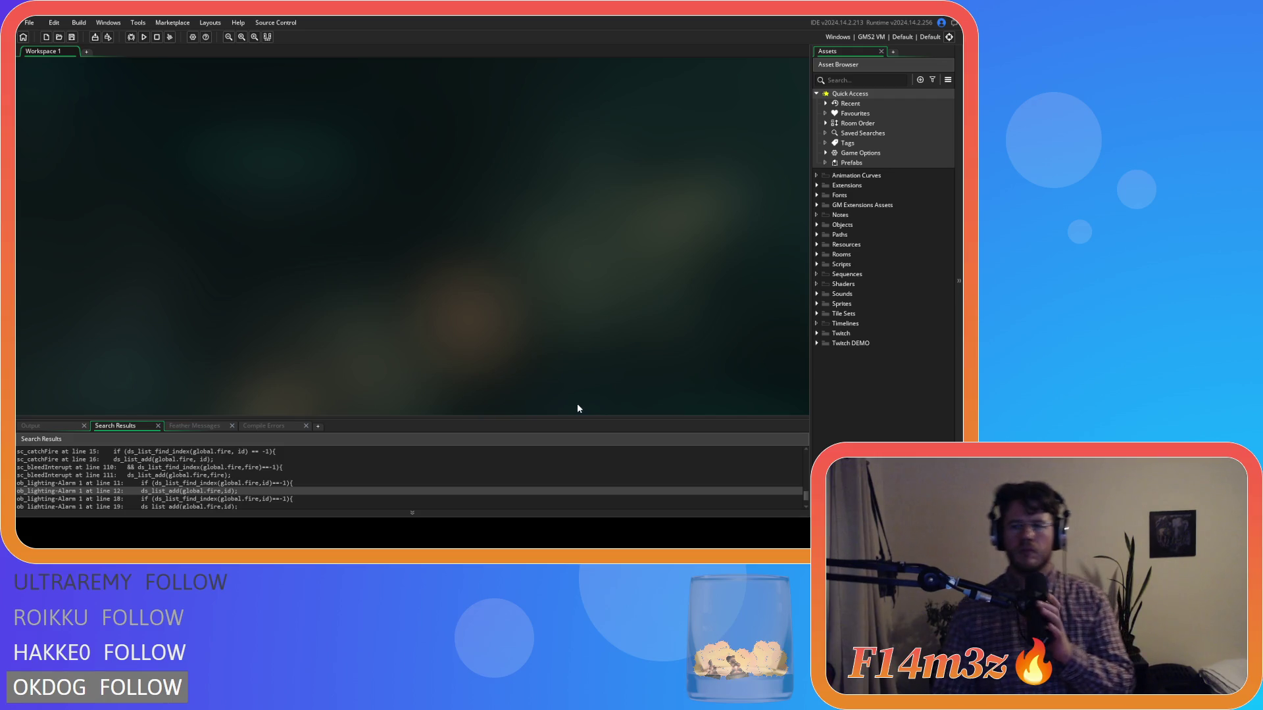
# Step: Expand Scripts > Loading to list the sc_load scripts
pyautogui.click(817, 264)
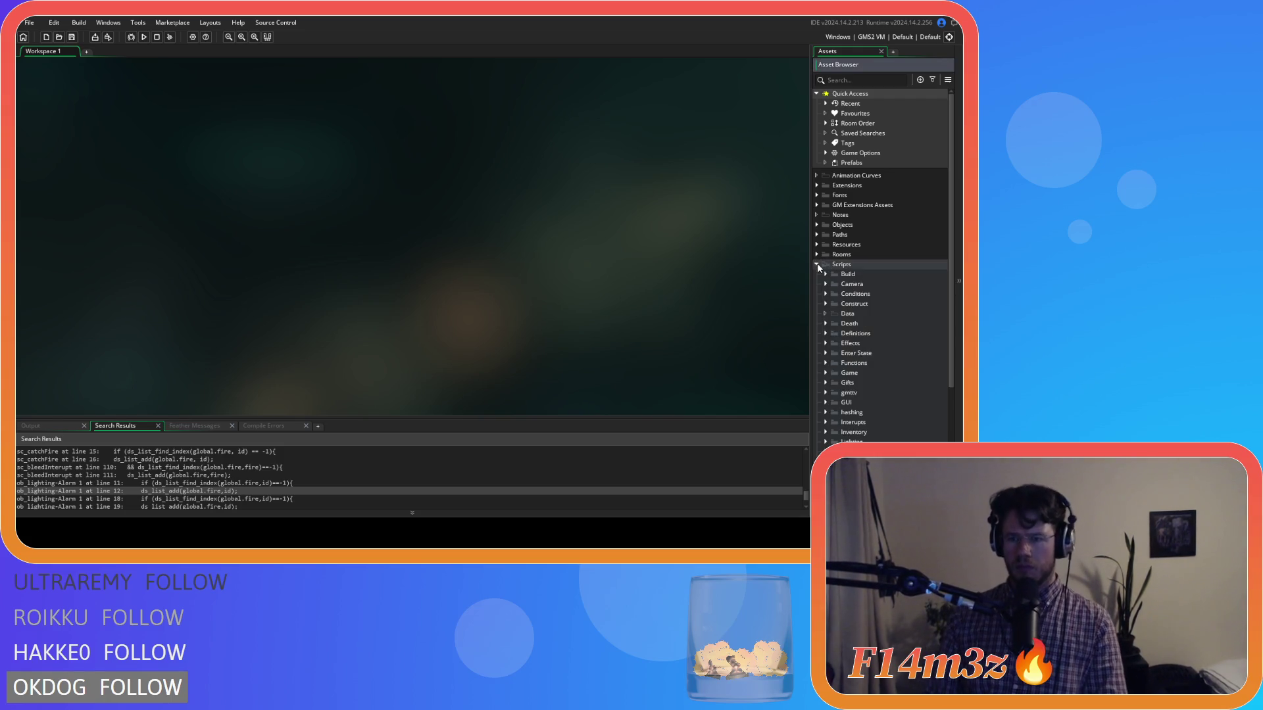
pyautogui.scroll(-2, 829, 371)
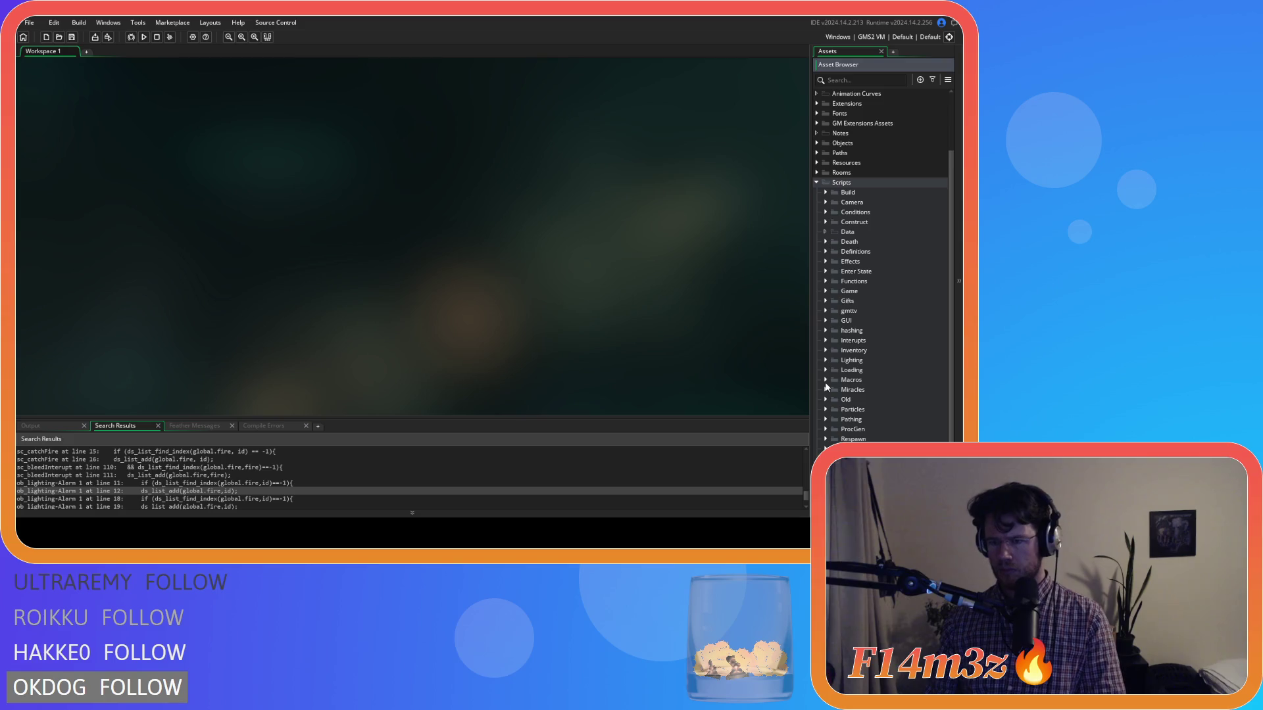
pyautogui.click(826, 370)
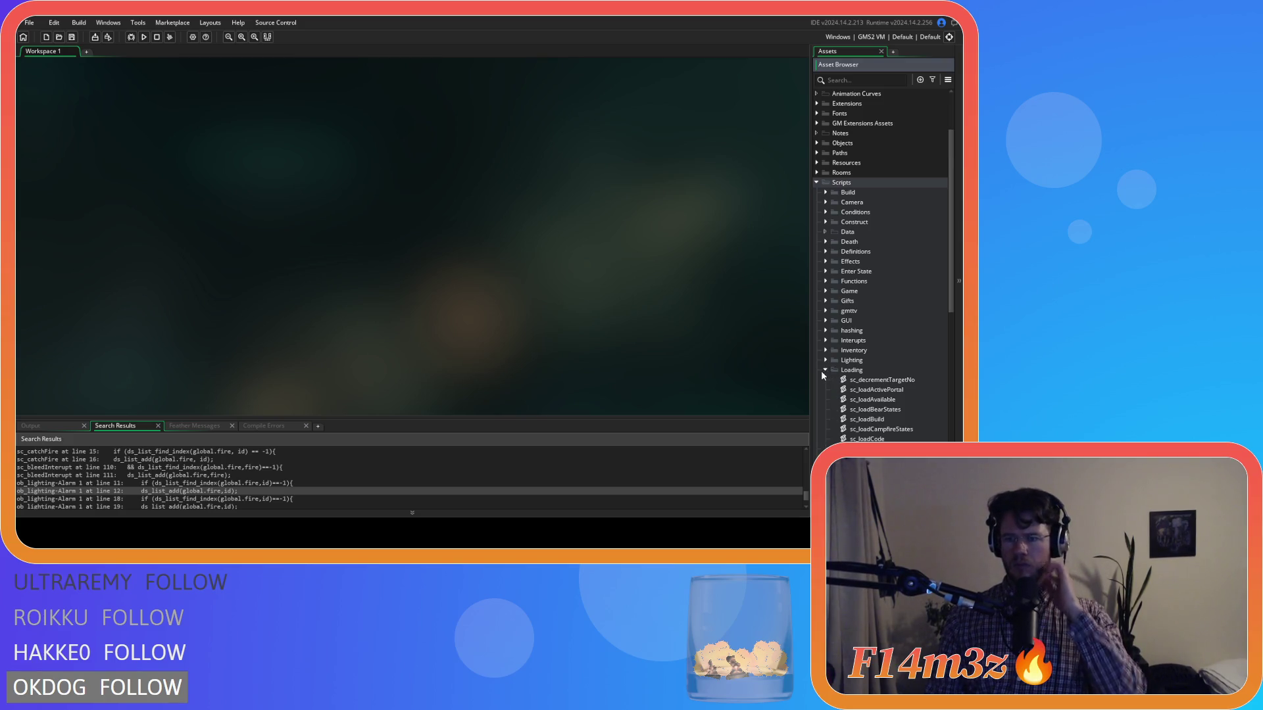
pyautogui.scroll(-5, 833, 398)
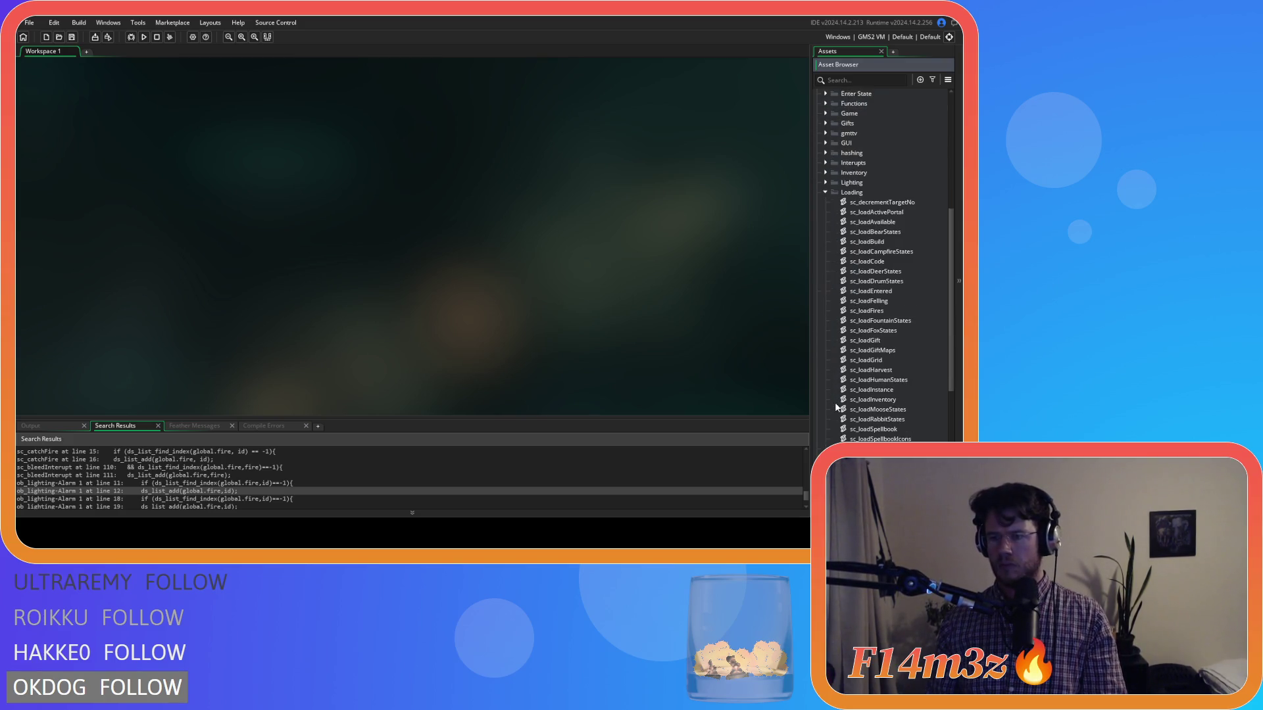
# Step: Open sc_loadHumanStates, add an exit; line after state_idle, and select it for copying
pyautogui.doubleClick(907, 379)
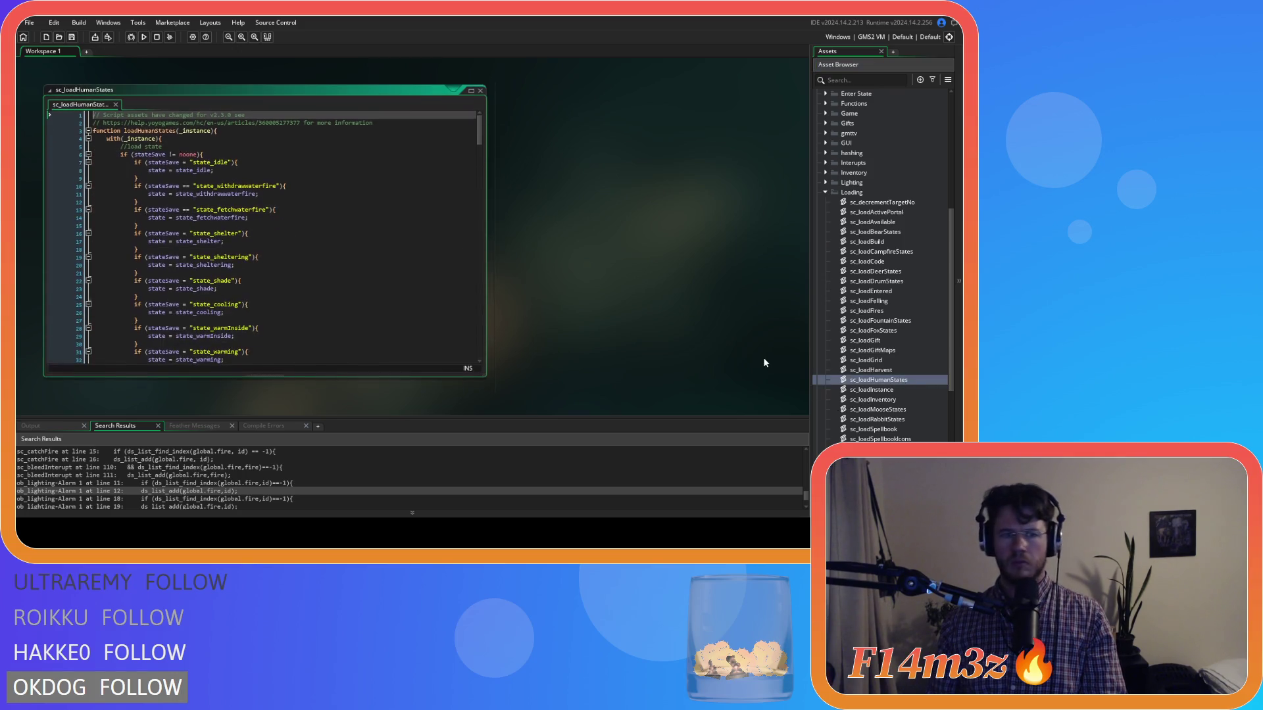
pyautogui.click(229, 169)
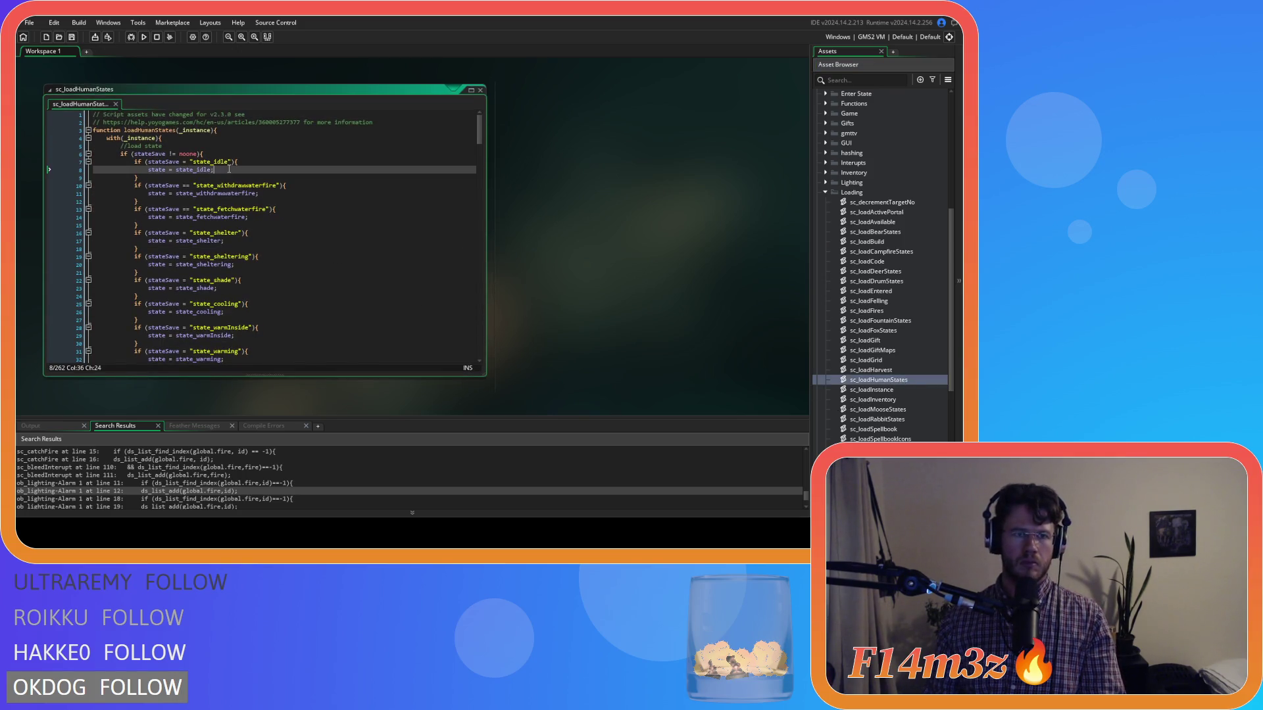
pyautogui.press('Return')
pyautogui.write('exit')
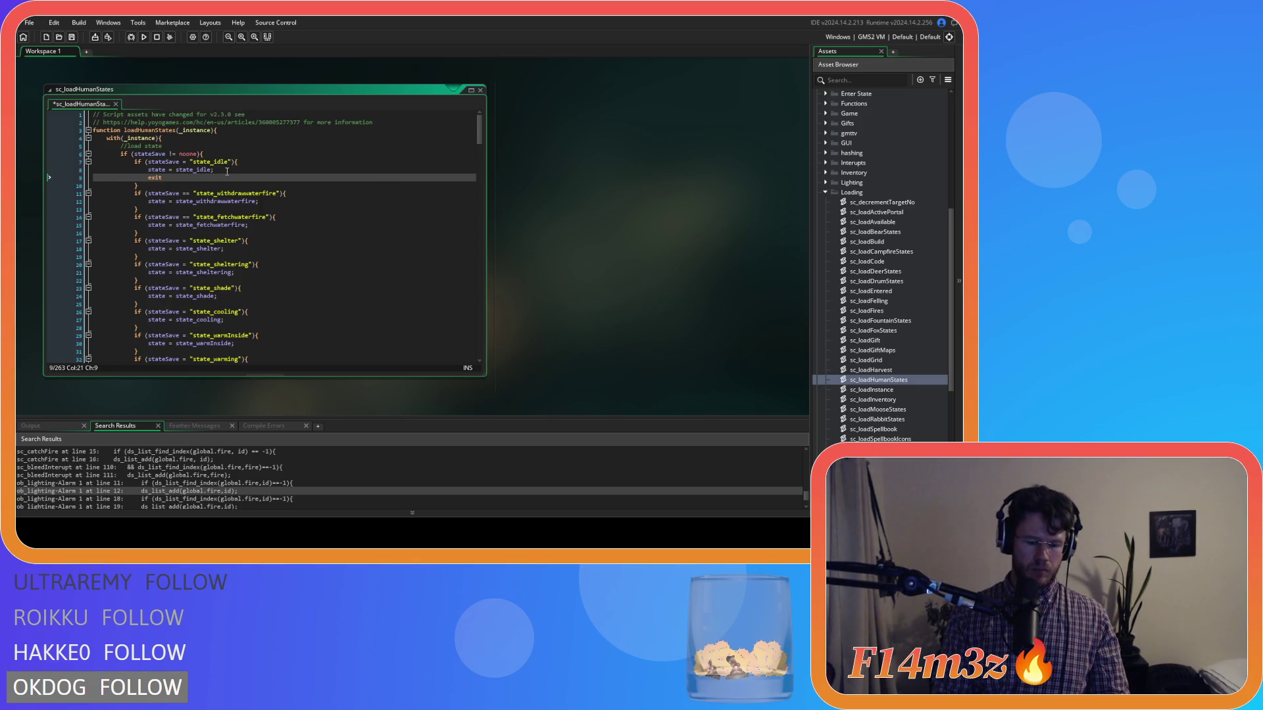
pyautogui.press('Left')
pyautogui.press('Left')
pyautogui.press('Left')
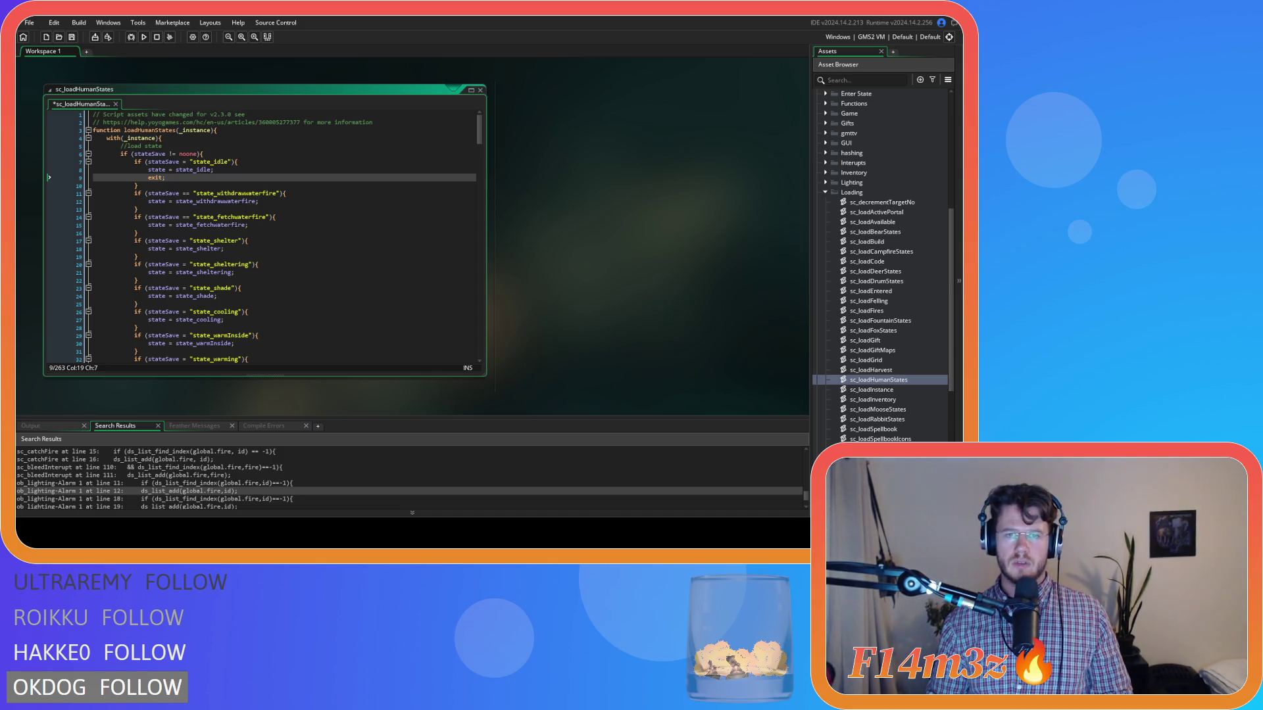
pyautogui.moveTo(165, 179); pyautogui.dragTo(147, 178)
pyautogui.hotkey('ctrl', 'c')
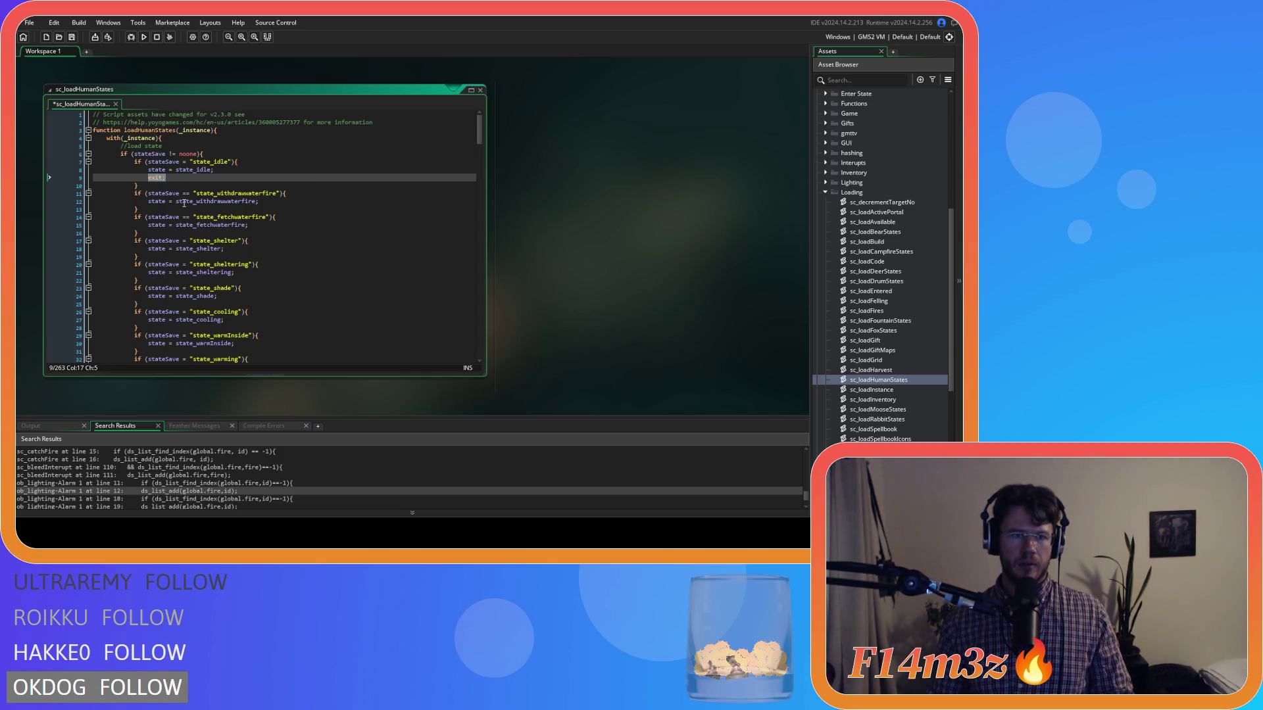
# Step: Paste exit; after the state_withdrawwaterfire, state_fetchwaterfire and state_shelter assignments
pyautogui.click(280, 200)
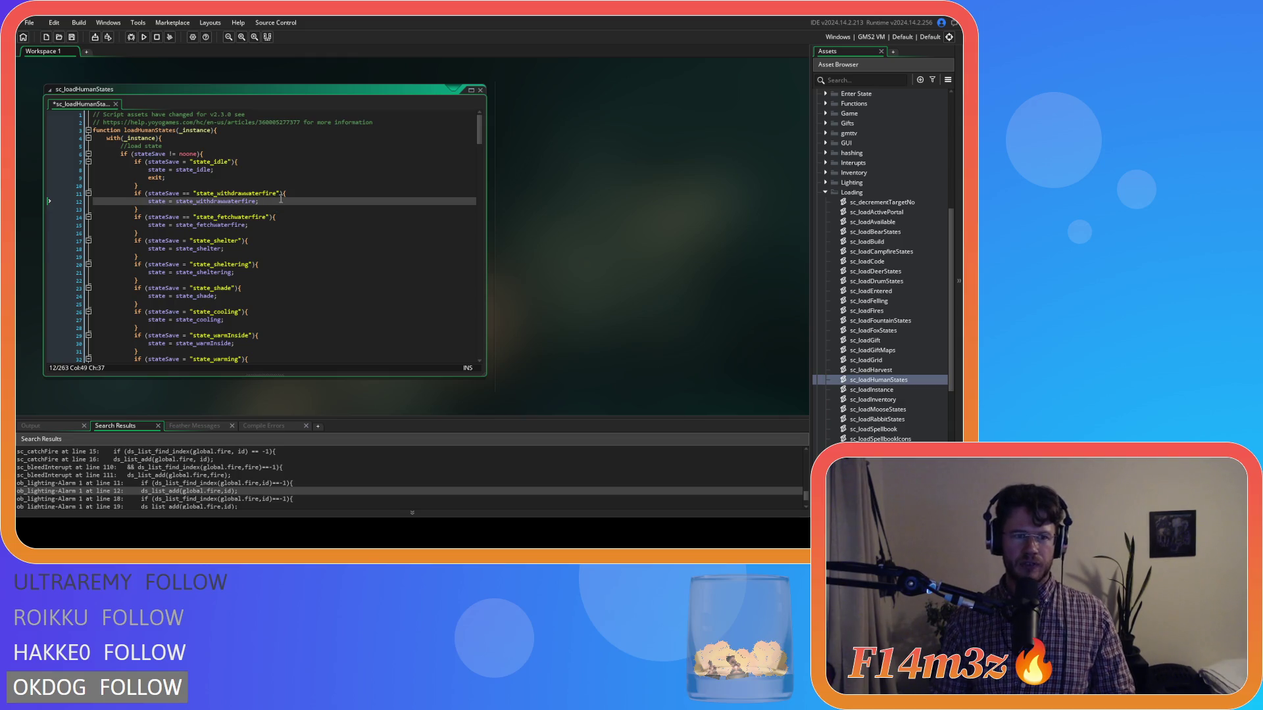
pyautogui.press('Return')
pyautogui.hotkey('ctrl', 'v')
pyautogui.click(262, 236)
pyautogui.press('Return')
pyautogui.hotkey('ctrl', 'v')
pyautogui.click(249, 265)
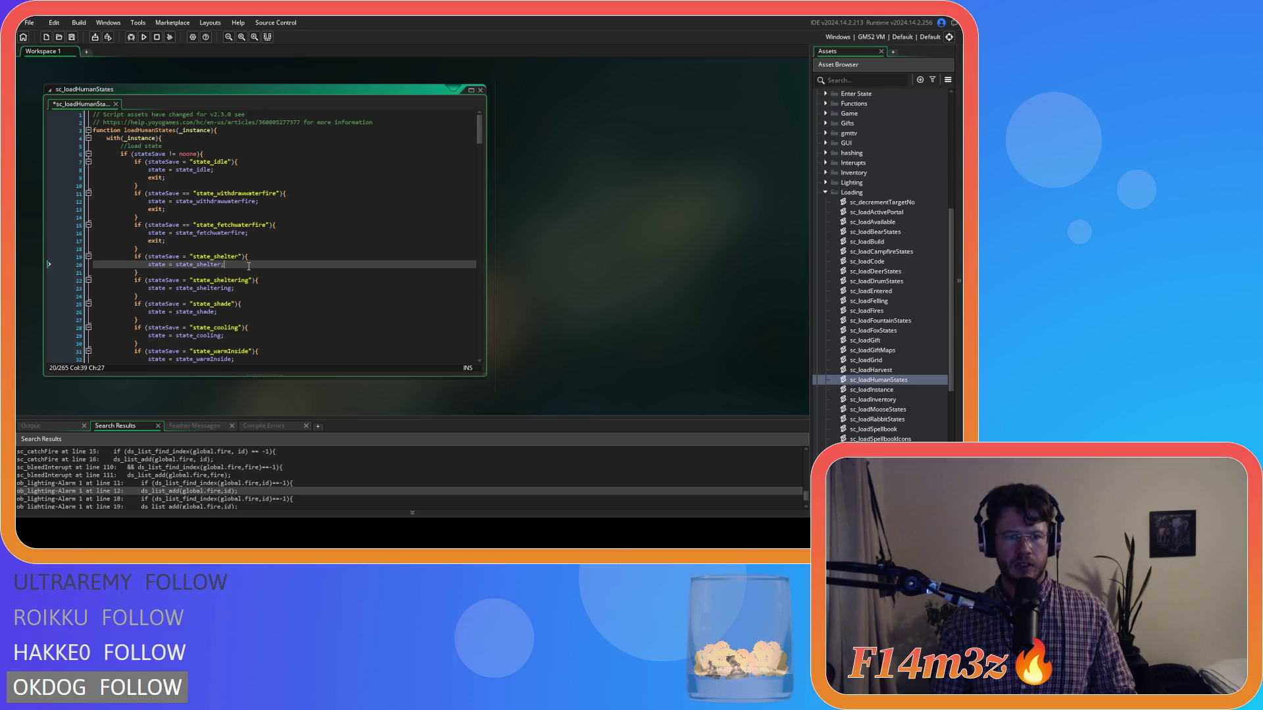
pyautogui.press('Return')
pyautogui.hotkey('ctrl', 'v')
pyautogui.scroll(-3, 250, 263)
# Step: Paste exit; after the state_sheltering, state_shade, state_cooling and state_warmInside assignments
pyautogui.click(256, 237)
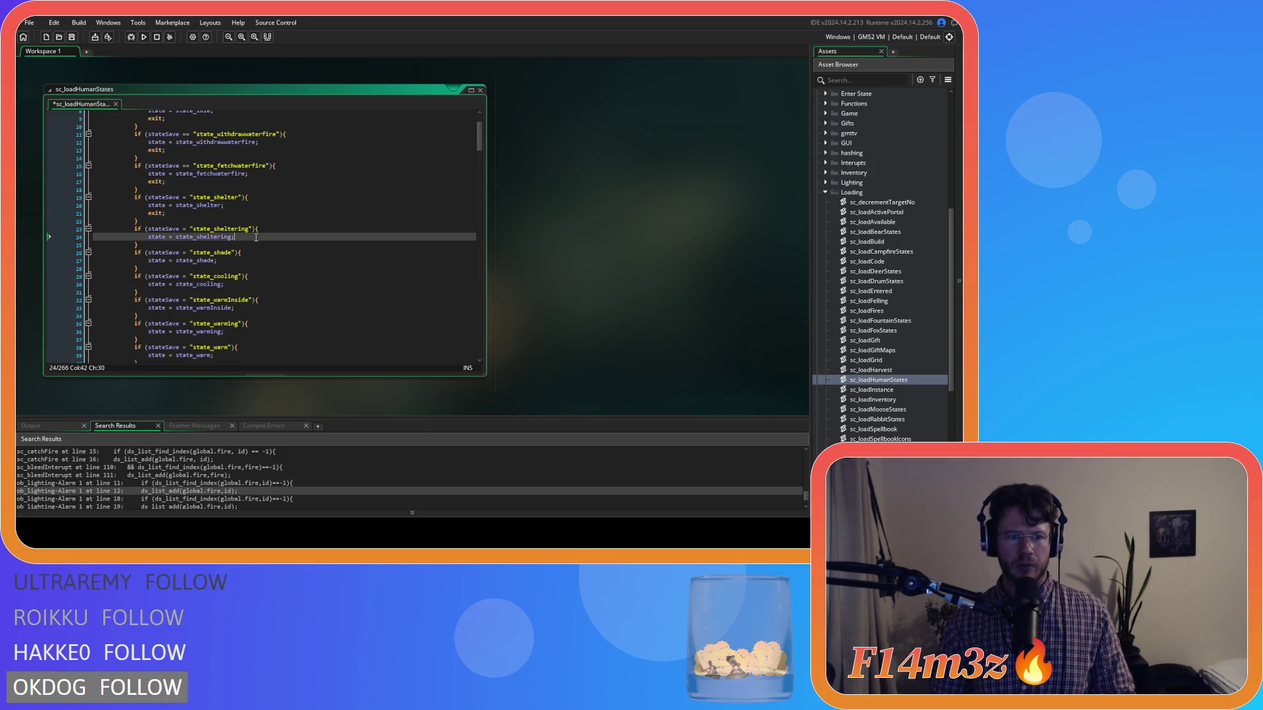
pyautogui.press('Return')
pyautogui.hotkey('ctrl', 'v')
pyautogui.click(226, 269)
pyautogui.press('Return')
pyautogui.hotkey('ctrl', 'v')
pyautogui.scroll(-4, 231, 271)
pyautogui.click(246, 202)
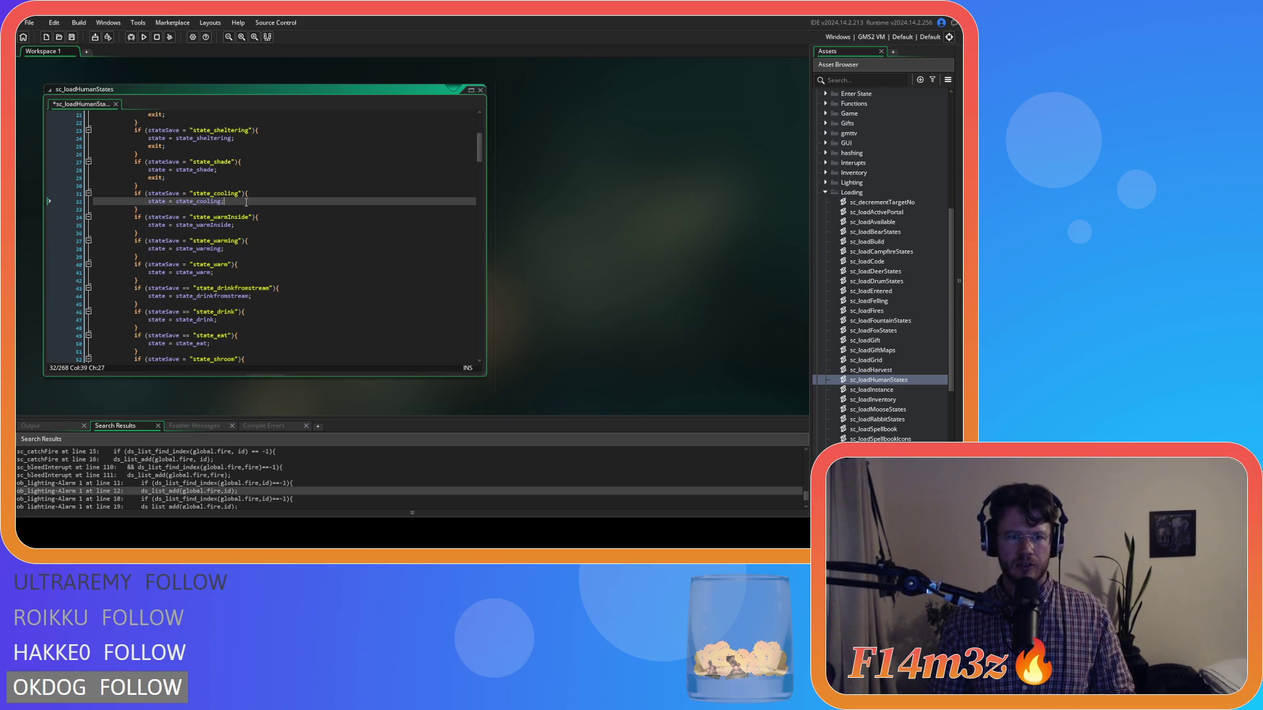
pyautogui.press('Return')
pyautogui.hotkey('ctrl', 'v')
pyautogui.click(247, 234)
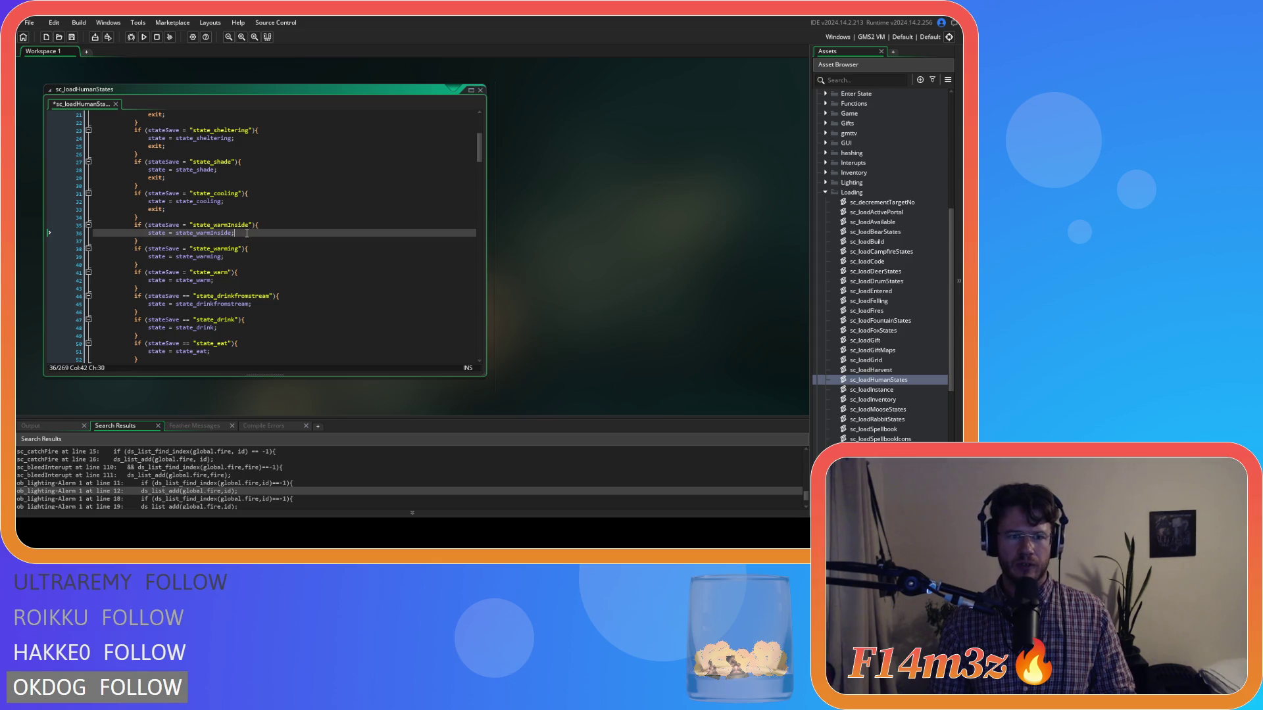
pyautogui.press('Return')
pyautogui.hotkey('ctrl', 'v')
# Step: Paste exit; after state_warming, state_warm and state_drinkfromstream, leaving the cursor after state_drink
pyautogui.click(237, 262)
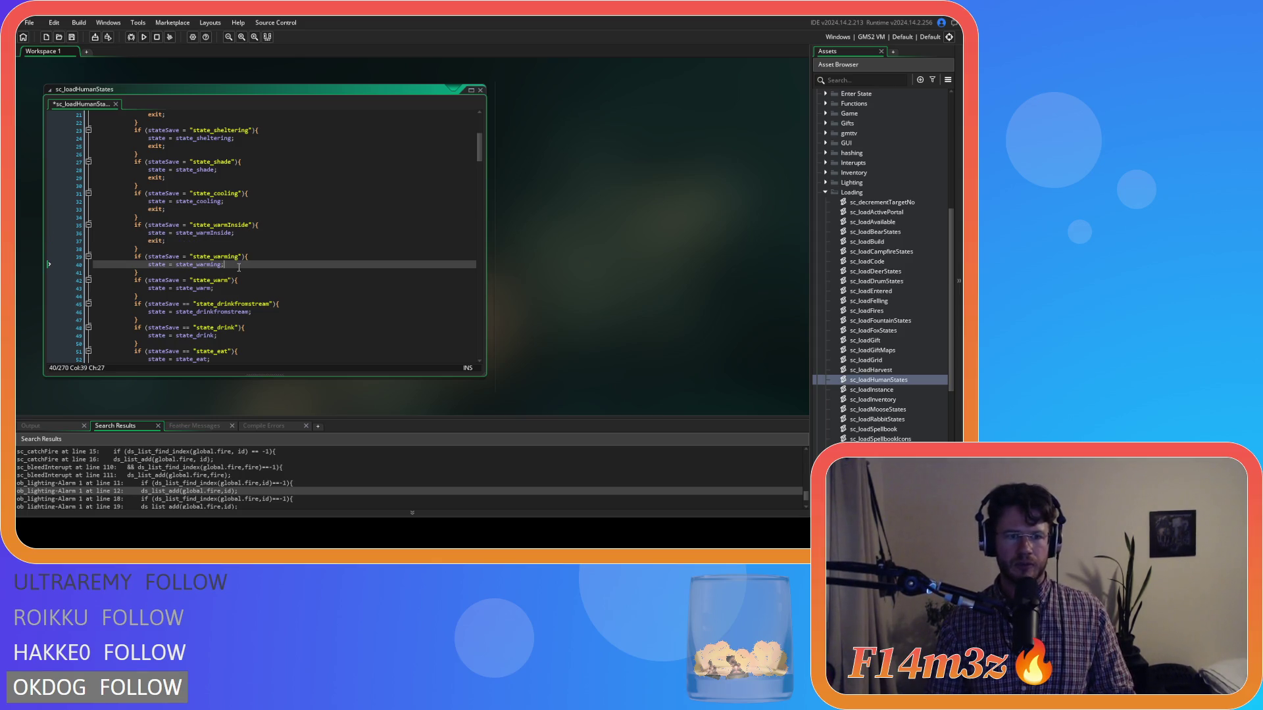
pyautogui.press('Return')
pyautogui.hotkey('ctrl', 'v')
pyautogui.scroll(-4, 236, 224)
pyautogui.click(235, 198)
pyautogui.press('Return')
pyautogui.hotkey('ctrl', 'v')
pyautogui.click(261, 229)
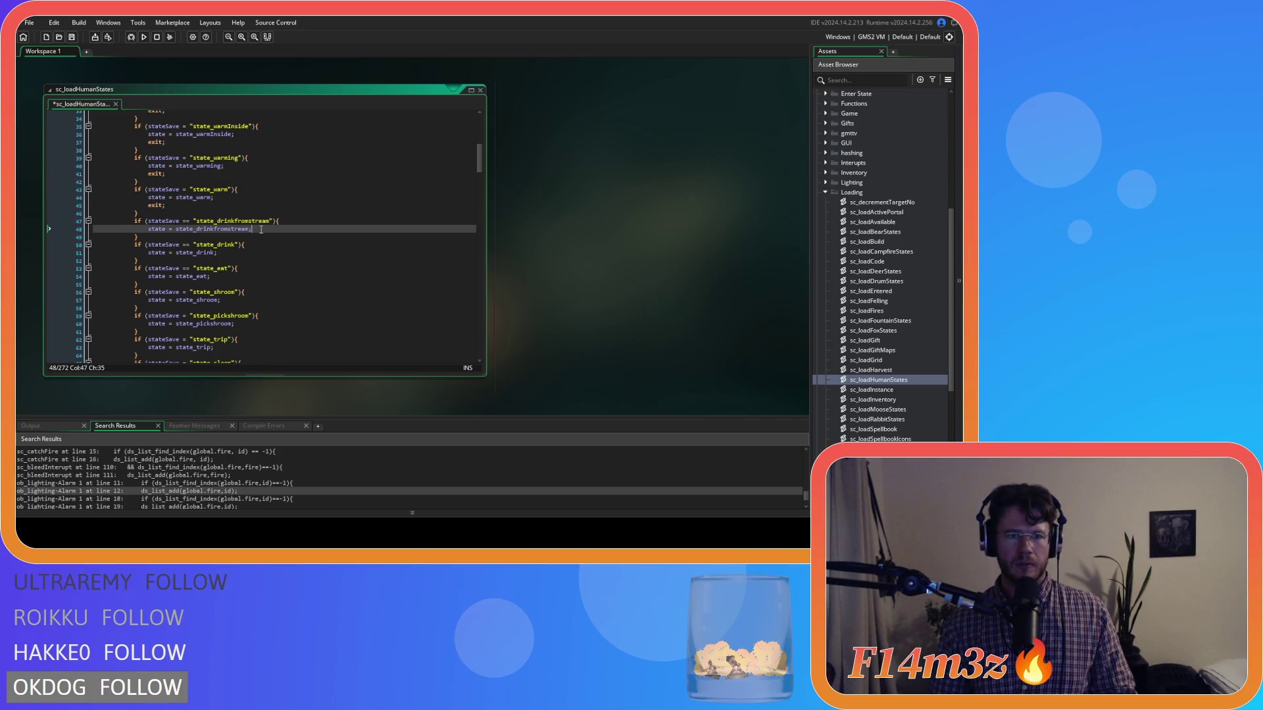
pyautogui.press('Return')
pyautogui.hotkey('ctrl', 'v')
pyautogui.click(236, 261)
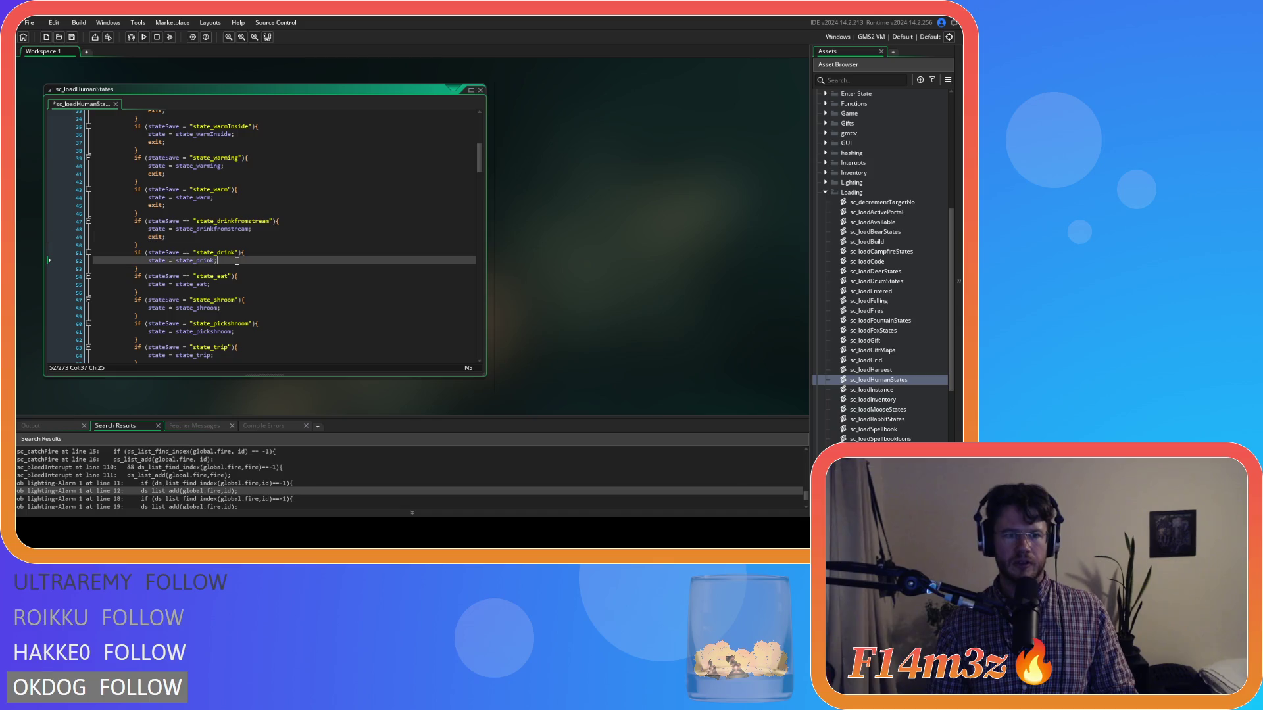